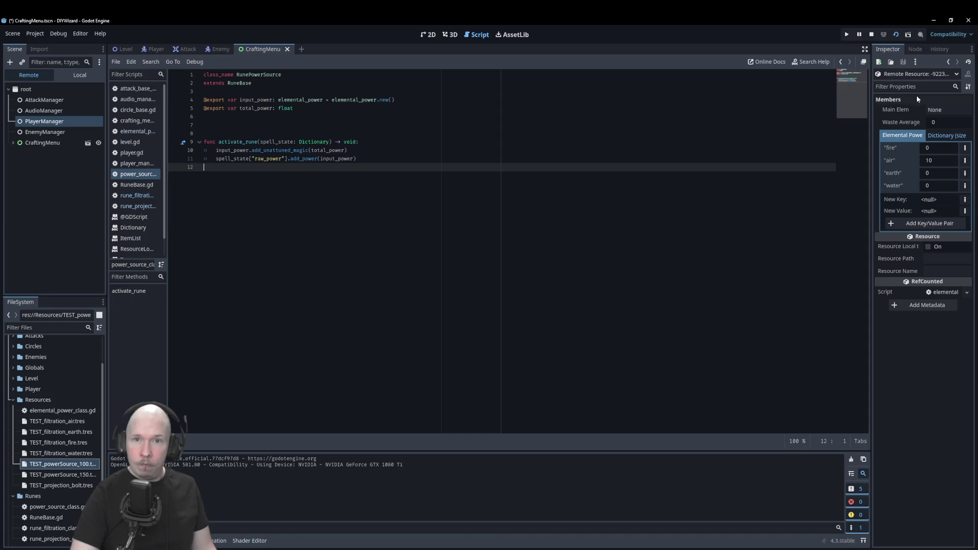
Step: Select the end of line 10 through line 11, then stop the running game with F8
{"action": "right_click", "coordinate": [713, 160]}
{"action": "left_click_drag", "start_coordinate": [713, 159], "coordinate": [669, 151]}
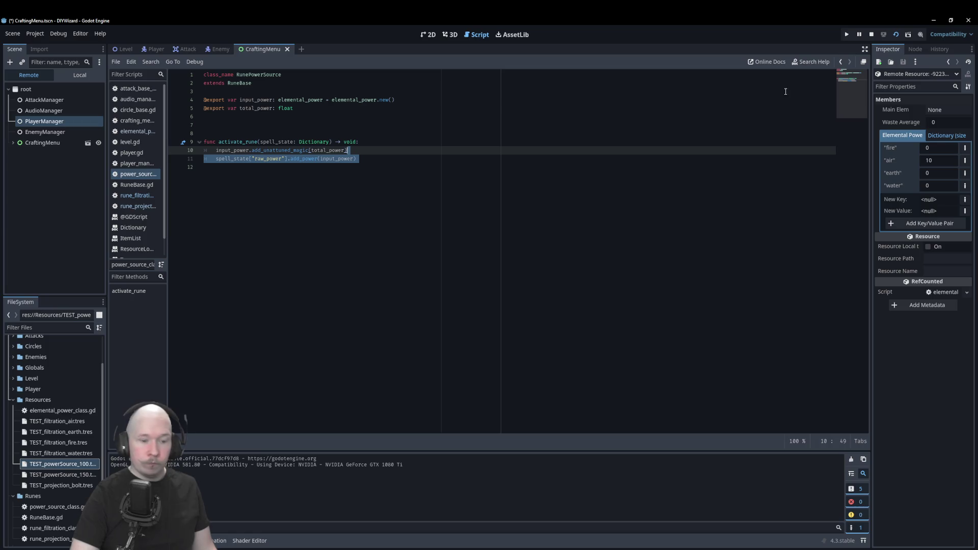
{"action": "key", "text": "F8"}
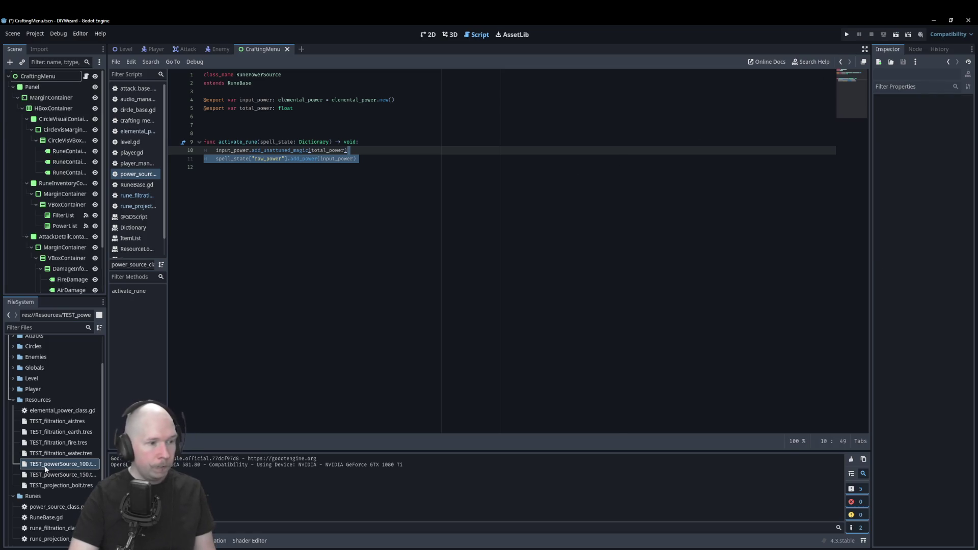
Step: Change TEST_powerSource_100's Total Power from 103 to 100 in the Inspector
{"action": "left_click", "coordinate": [72, 465]}
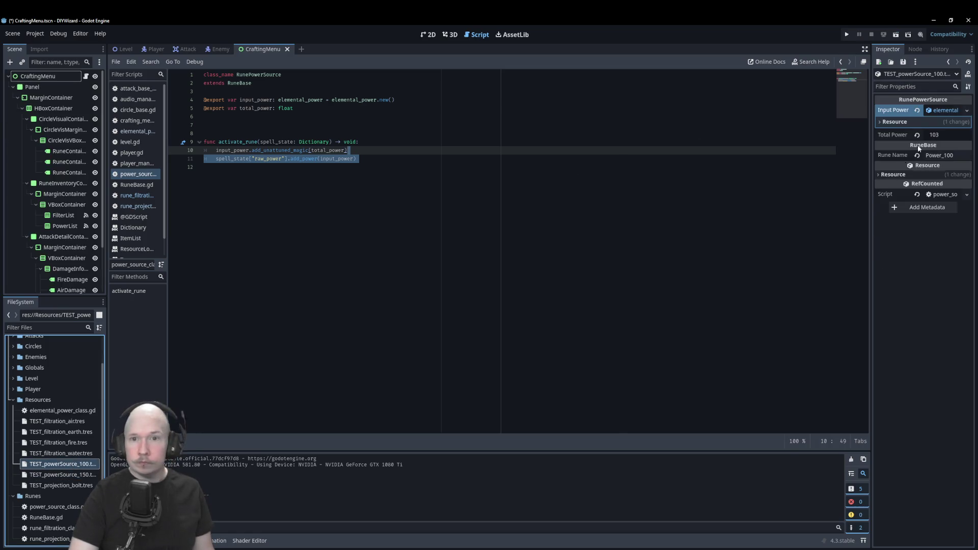
{"action": "left_click", "coordinate": [947, 134]}
{"action": "type", "text": "100"}
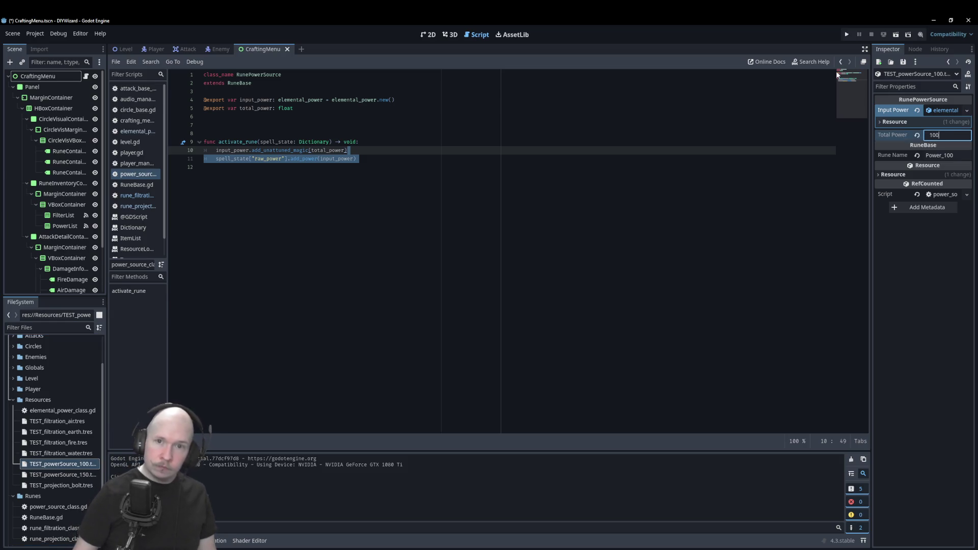
{"action": "left_click", "coordinate": [545, 198]}
Step: Put the caret on empty line 7 and save the RunePowerSource script
{"action": "left_click", "coordinate": [501, 160]}
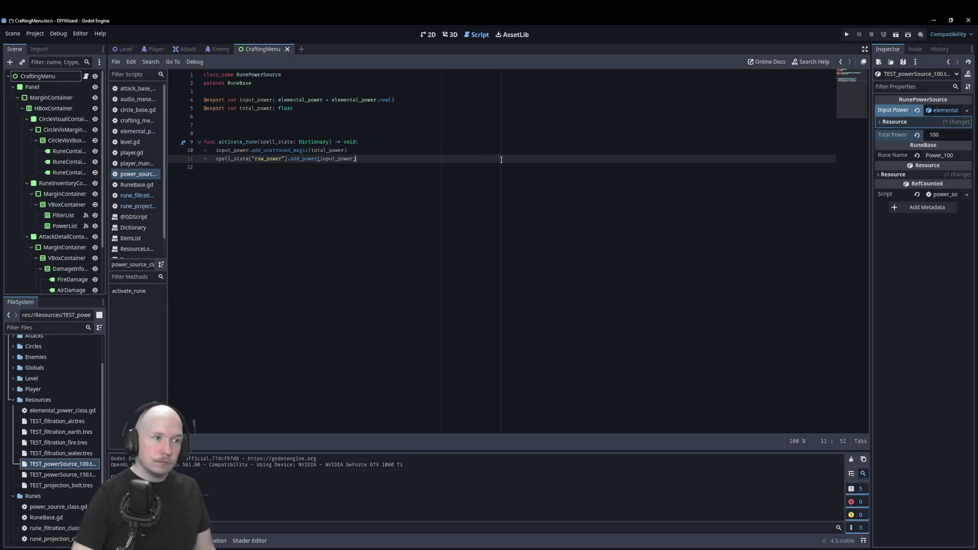
{"action": "left_click", "coordinate": [450, 125]}
{"action": "key", "text": "ctrl+s"}
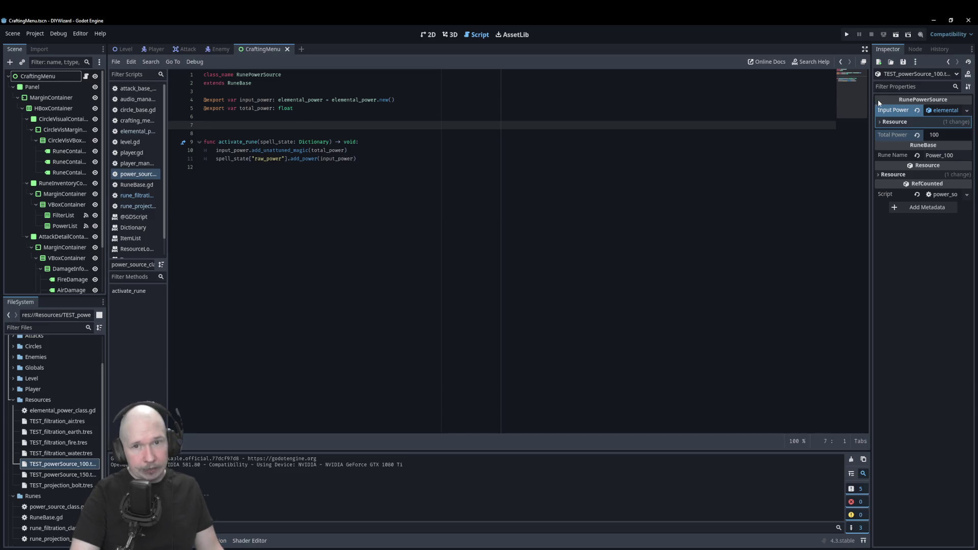
Step: Open the rune_filtration script and scroll up in it
{"action": "left_click", "coordinate": [132, 198]}
{"action": "left_click", "coordinate": [431, 204]}
{"action": "scroll", "coordinate": [431, 204], "scroll_direction": "up", "scroll_amount": 3}
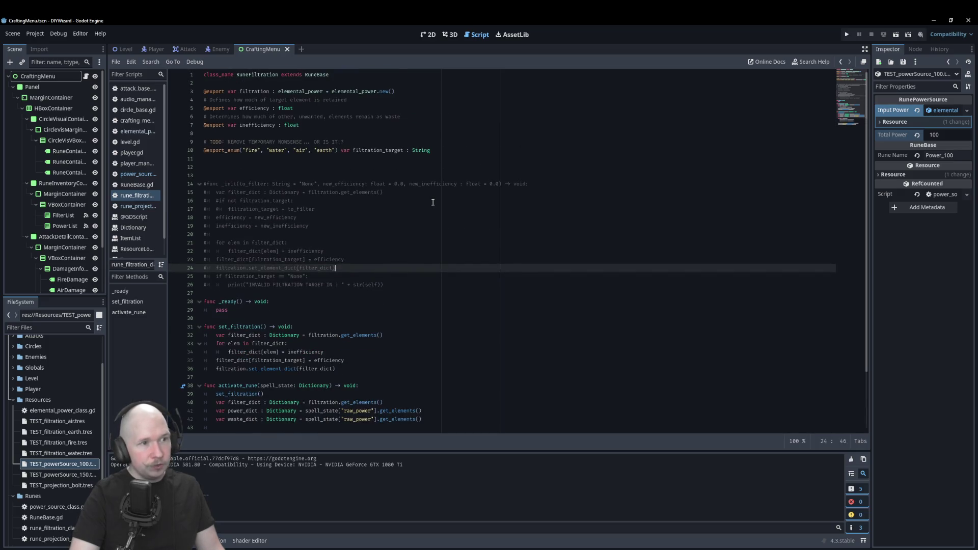
Step: Inspect TEST_filtration_air's efficiency 0.7 and inefficiency 0.3, then launch Calculator
{"action": "left_click", "coordinate": [58, 421]}
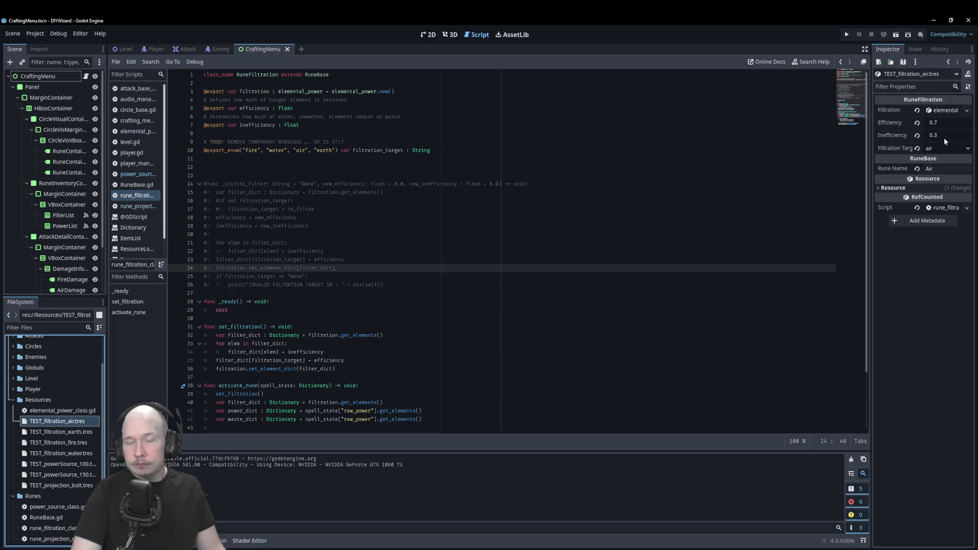
{"action": "mouse_move", "coordinate": [944, 137]}
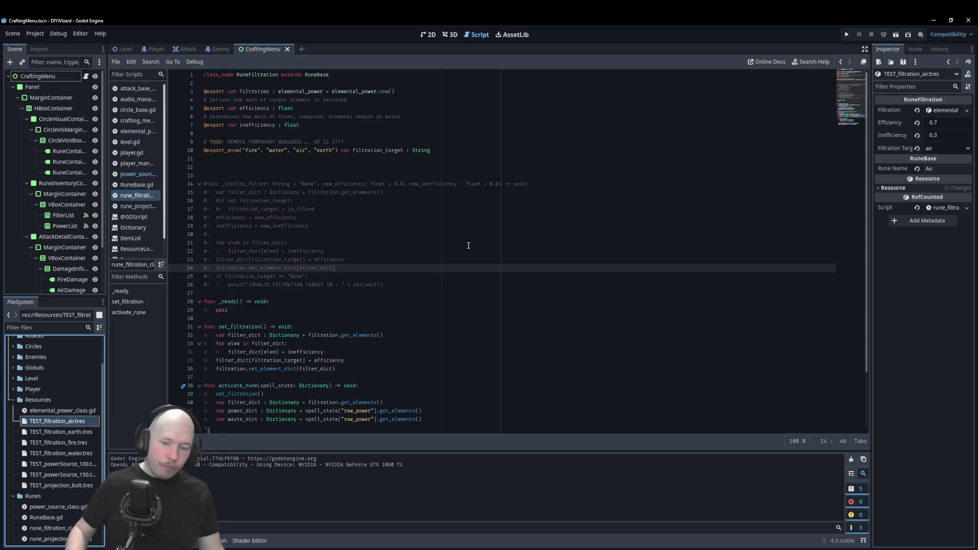
{"action": "left_click", "coordinate": [389, 545]}
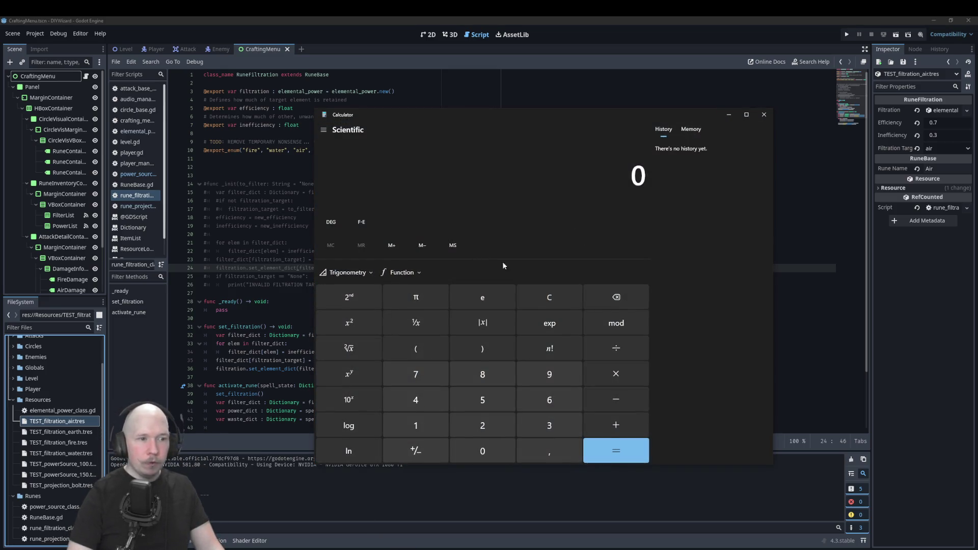
Step: Compute 100 × 0,7 = 70 in Calculator
{"action": "type", "text": "100"}
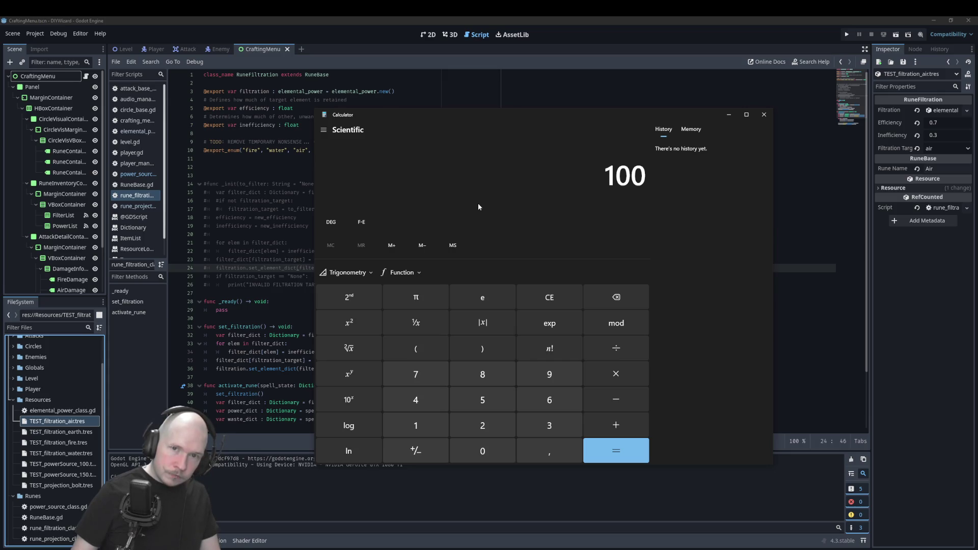
{"action": "type", "text": "*"}
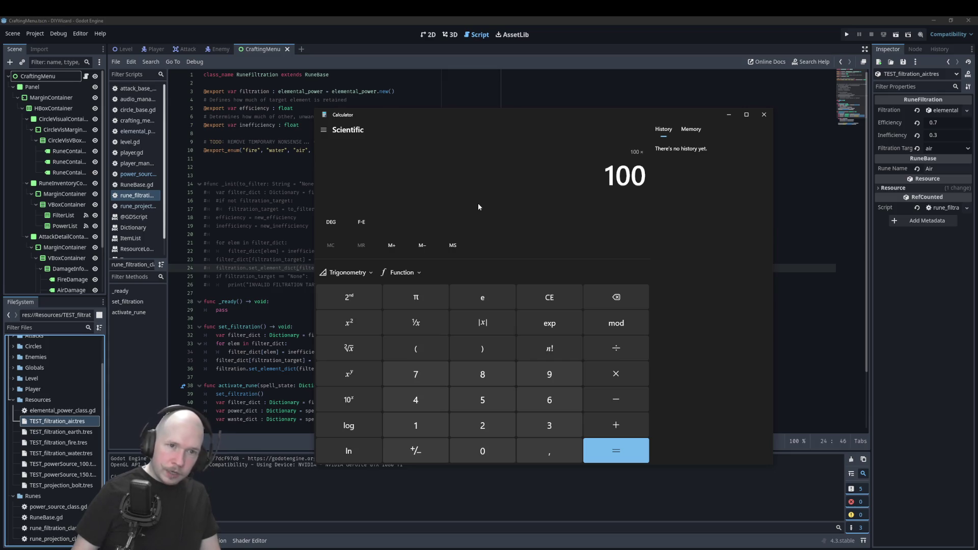
{"action": "type", "text": "07"}
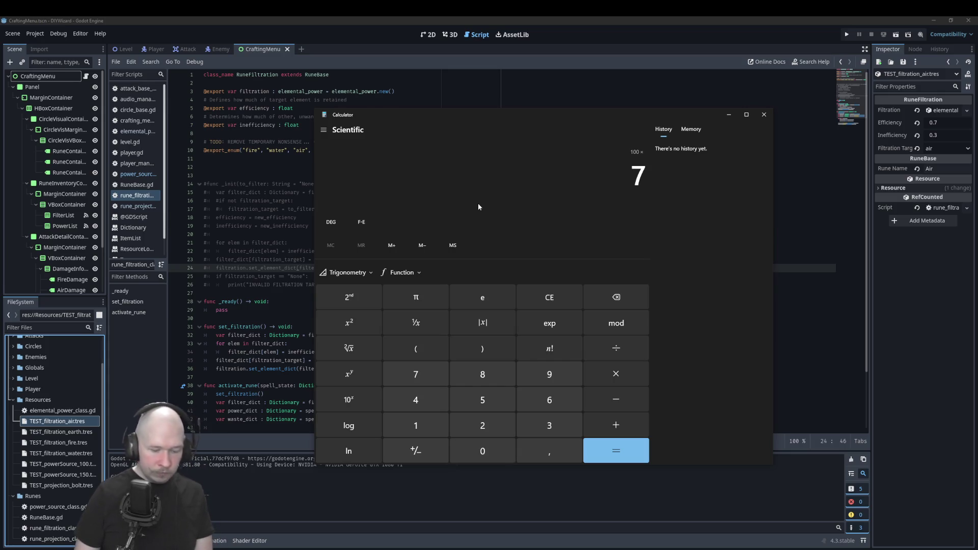
{"action": "key", "text": "Delete"}
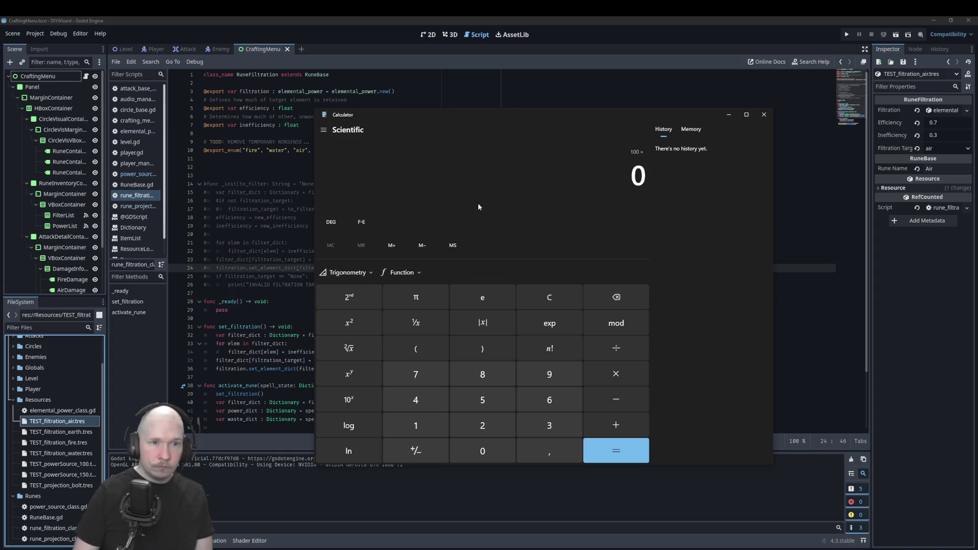
{"action": "type", "text": ",7"}
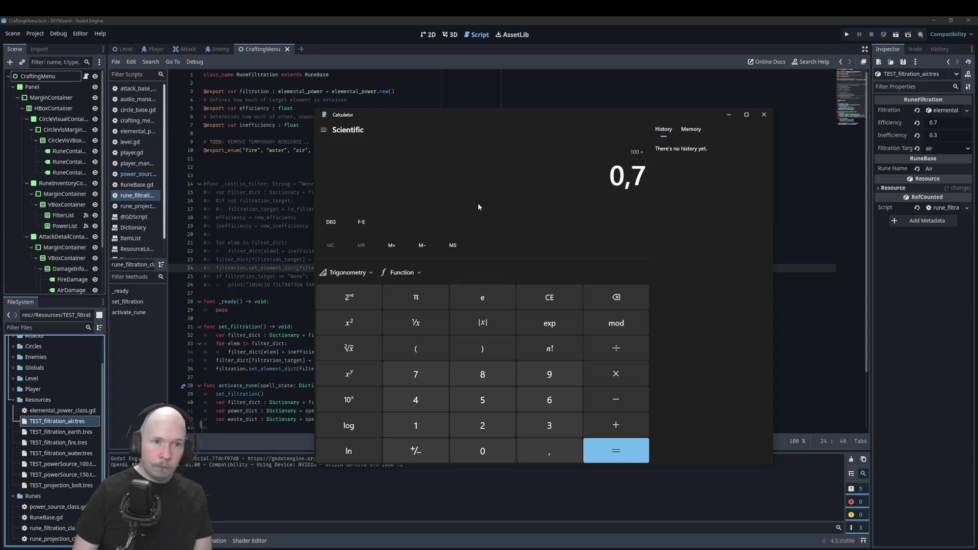
{"action": "key", "text": "Return"}
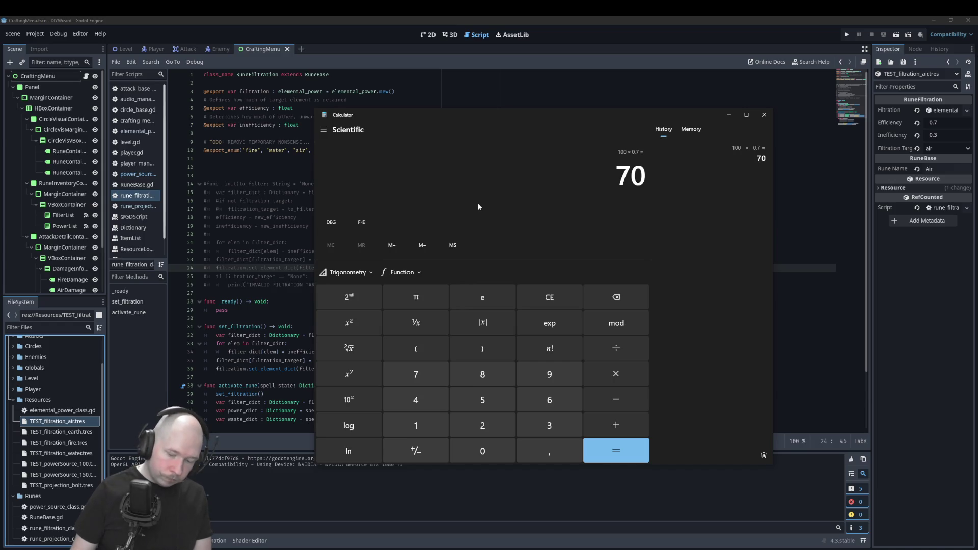
Step: Subtract 30 from 70 to get 40, then close Calculator
{"action": "key", "text": "minus"}
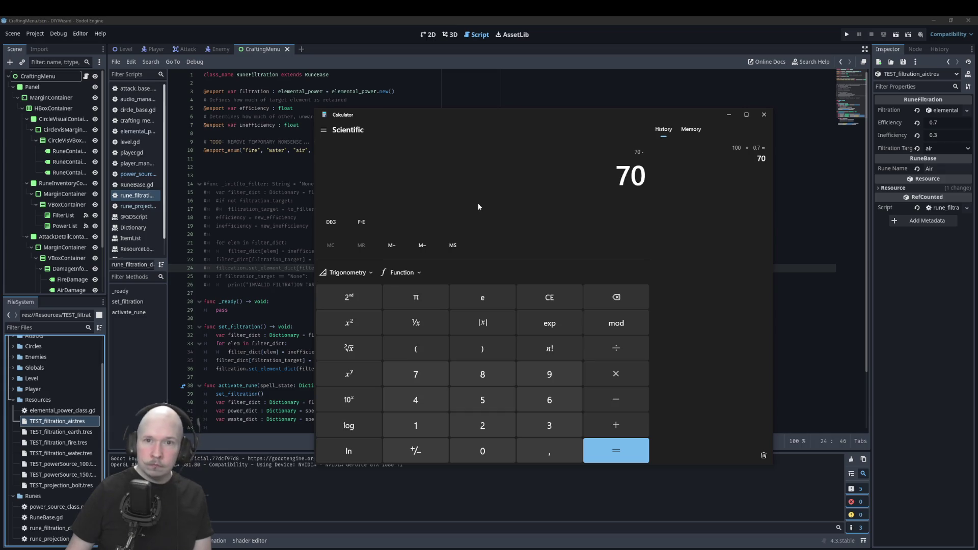
{"action": "type", "text": "3"}
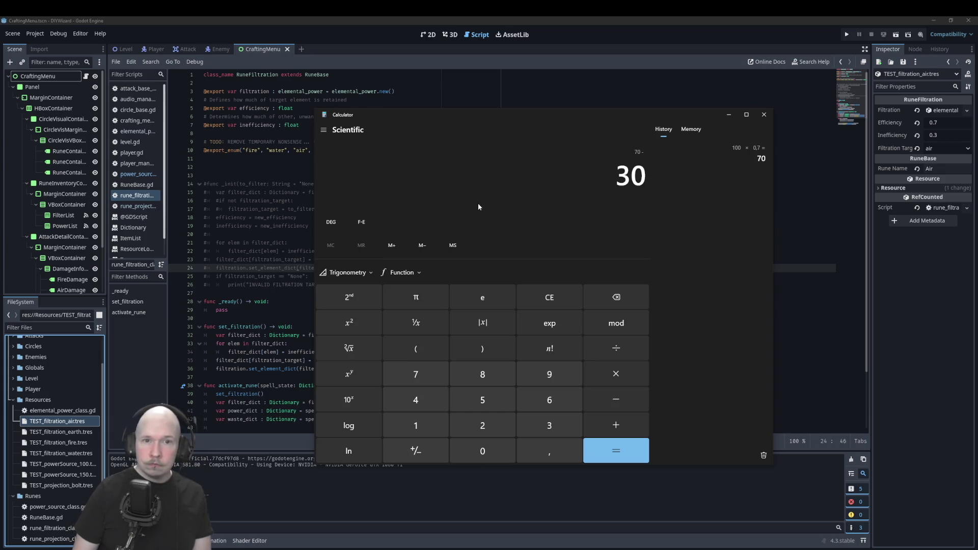
{"action": "key", "text": "Return"}
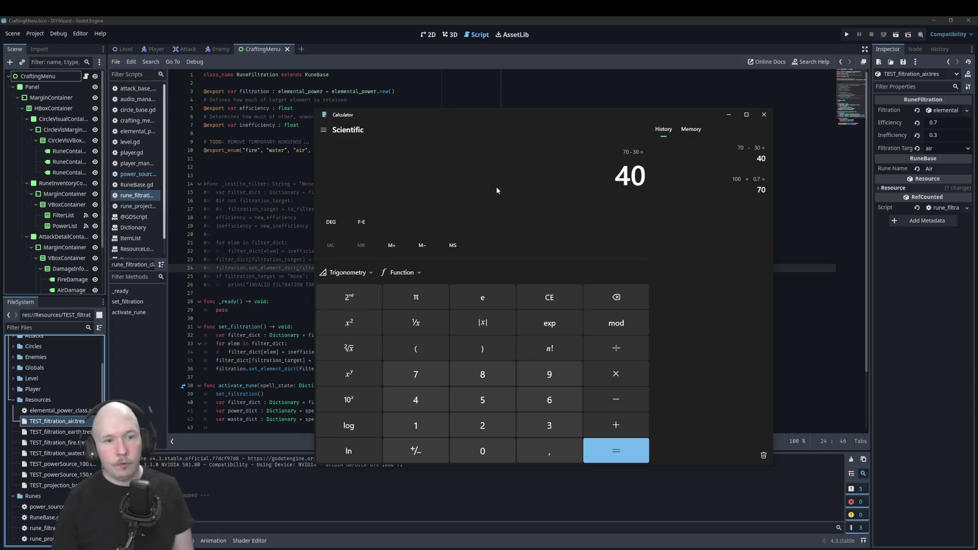
{"action": "left_click", "coordinate": [764, 114]}
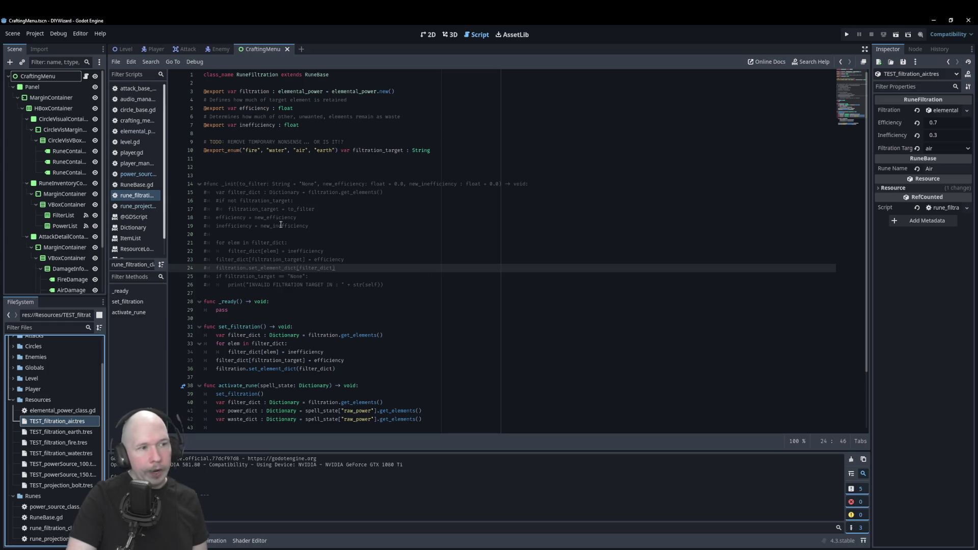
Step: Scroll the RuneFiltration script down to show lines 44–50 of activate_rune
{"action": "scroll", "coordinate": [319, 322], "scroll_direction": "down", "scroll_amount": 3}
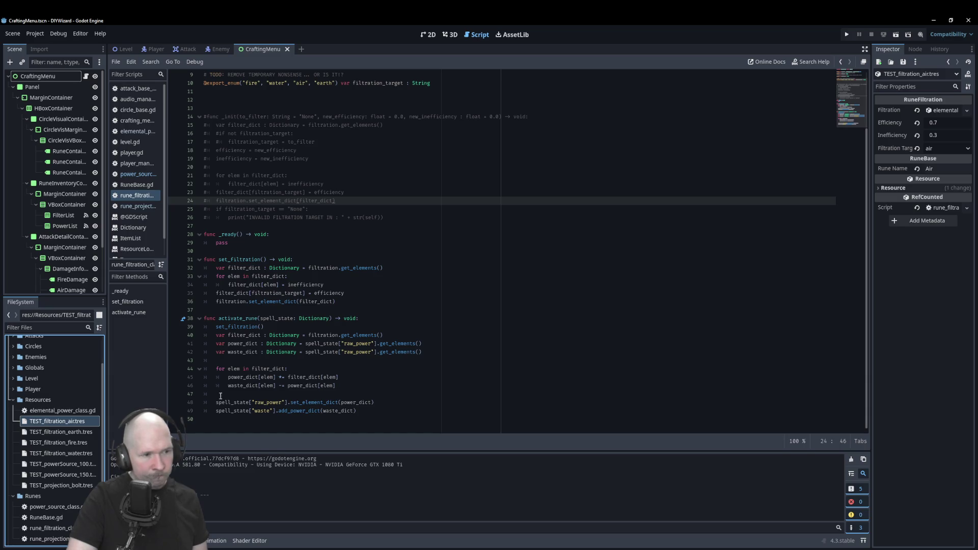
Step: Add breakpoints at rune_filtration line 49 and rune_projection line 27, then run with F5
{"action": "left_click", "coordinate": [173, 411]}
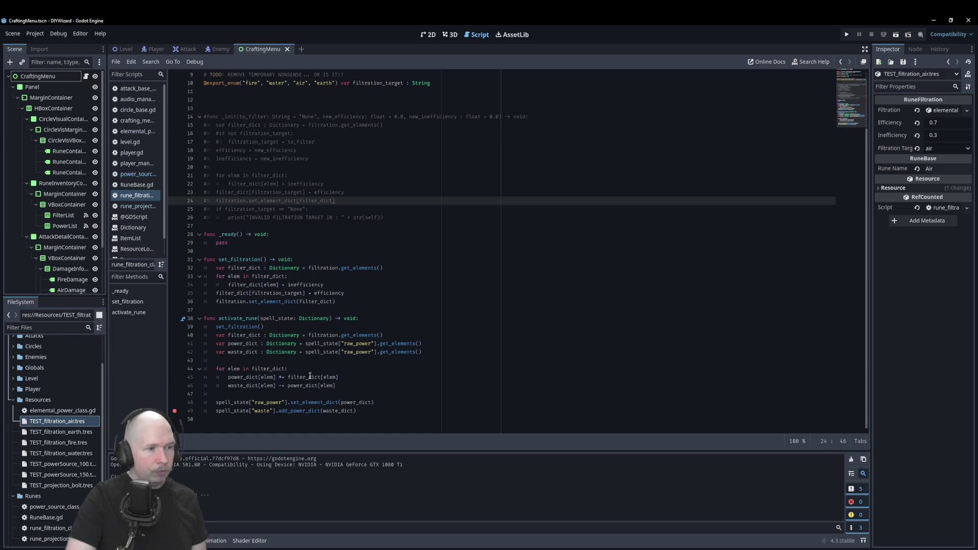
{"action": "left_click", "coordinate": [138, 206]}
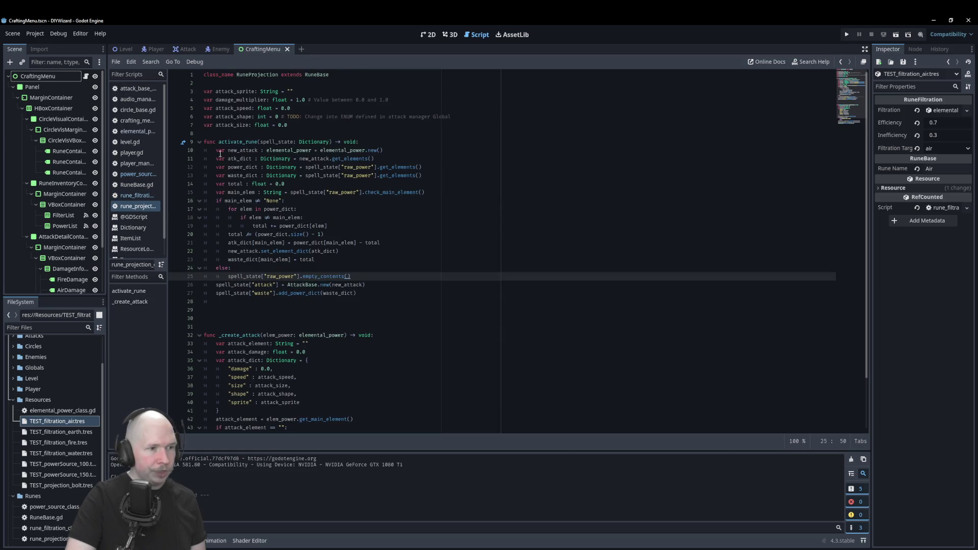
{"action": "left_click", "coordinate": [174, 296]}
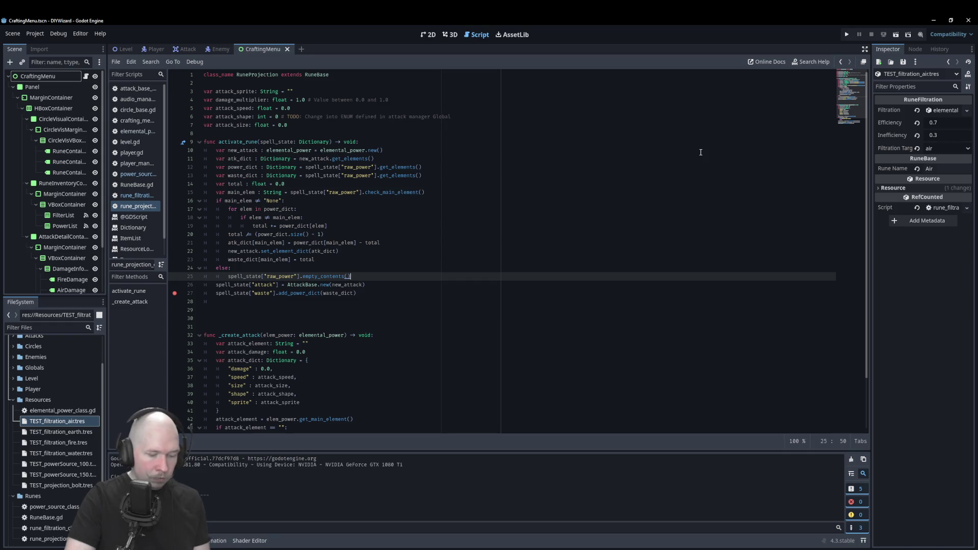
{"action": "key", "text": "F5"}
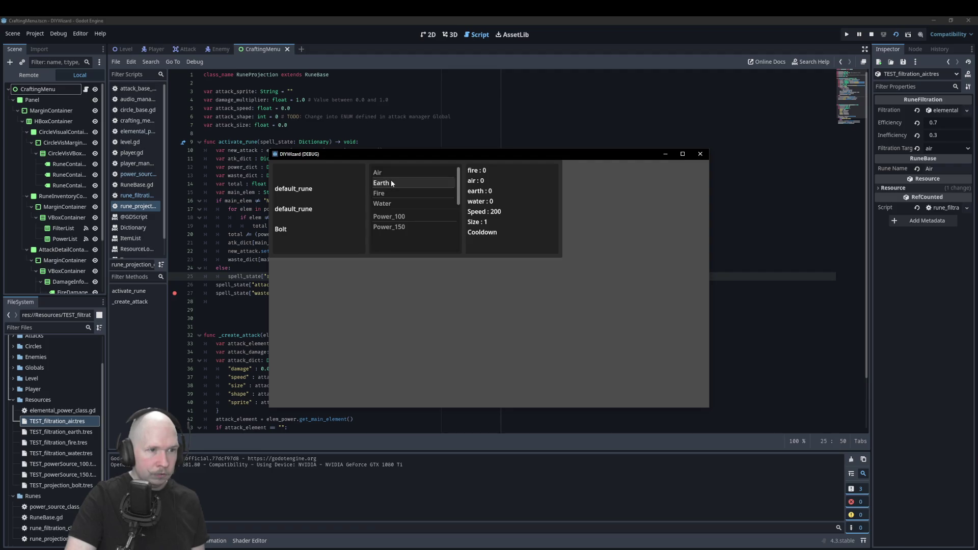
{"action": "left_click", "coordinate": [391, 182]}
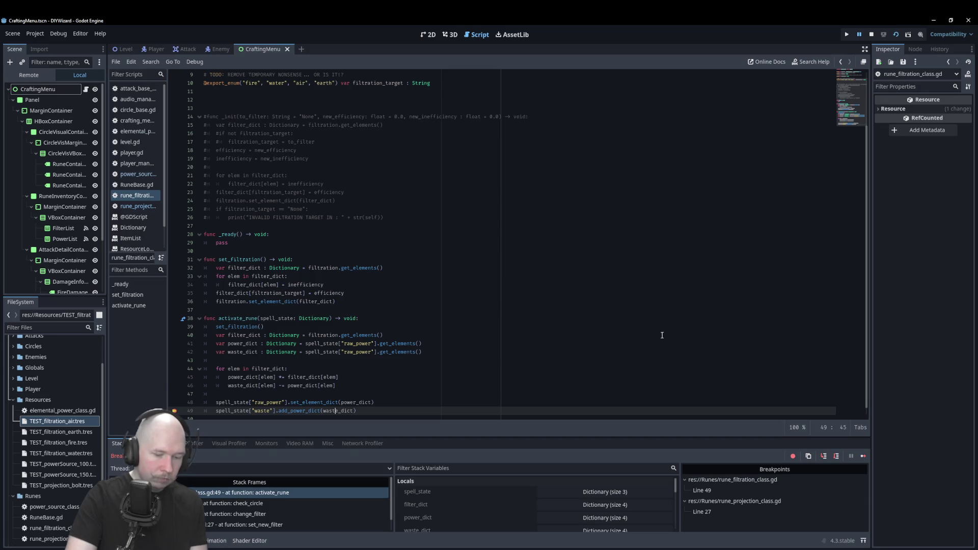
{"action": "key", "text": "F12"}
{"action": "key", "text": "F12"}
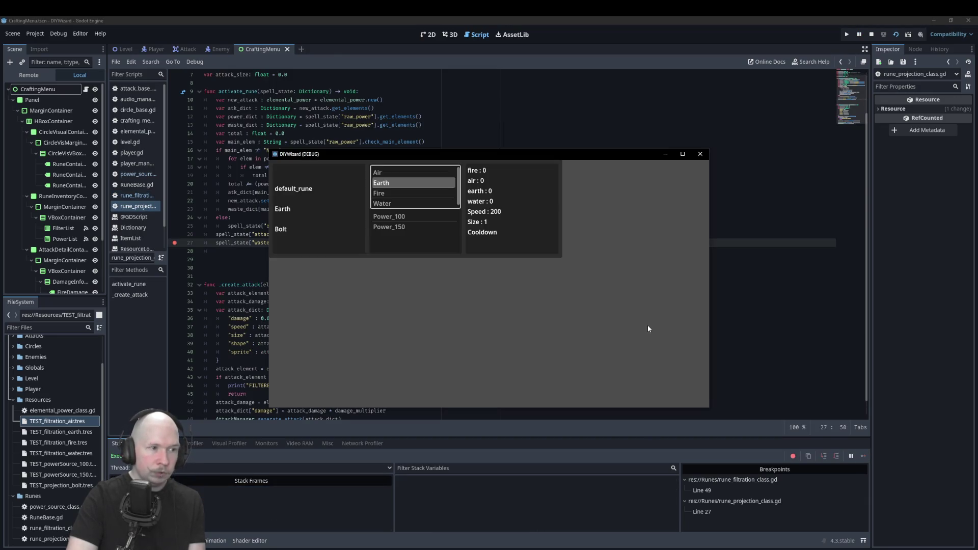
{"action": "left_click", "coordinate": [408, 217]}
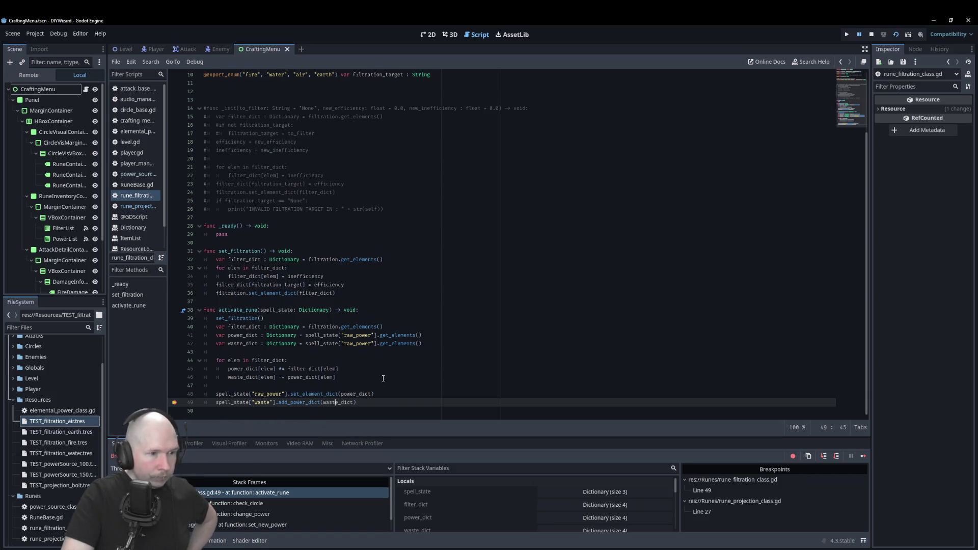
{"action": "mouse_move", "coordinate": [302, 369]}
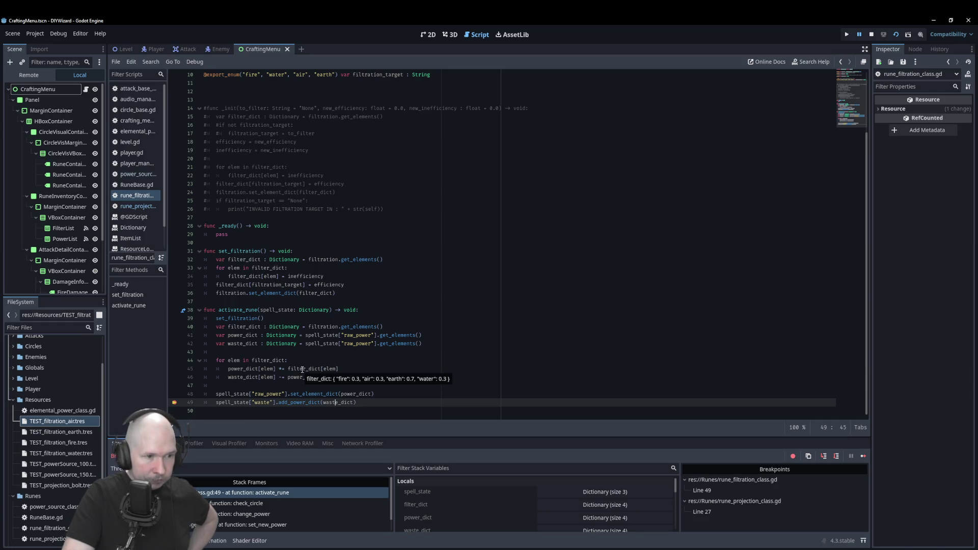
{"action": "mouse_move", "coordinate": [244, 369]}
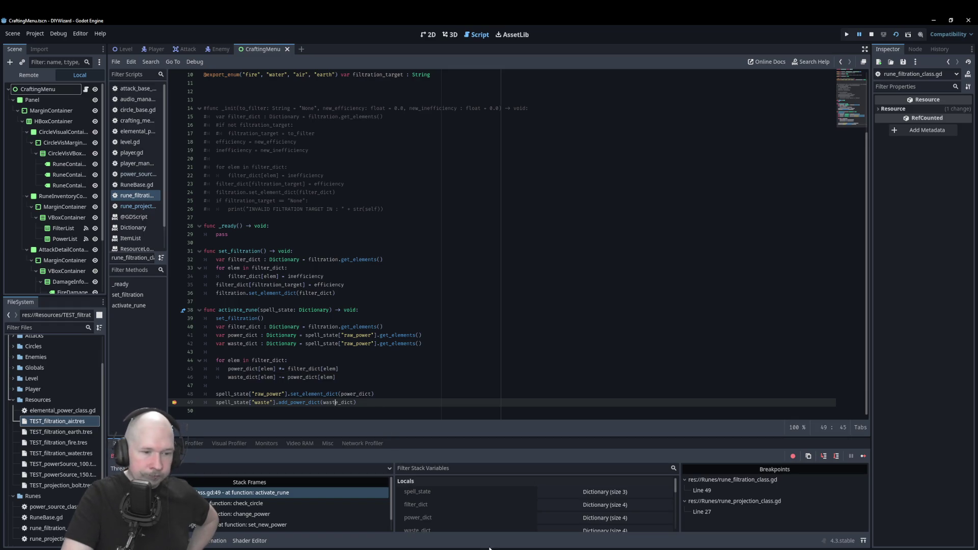
Step: Open Calculator and compute 25 × 0,7 = 17,5
{"action": "left_click", "coordinate": [423, 548]}
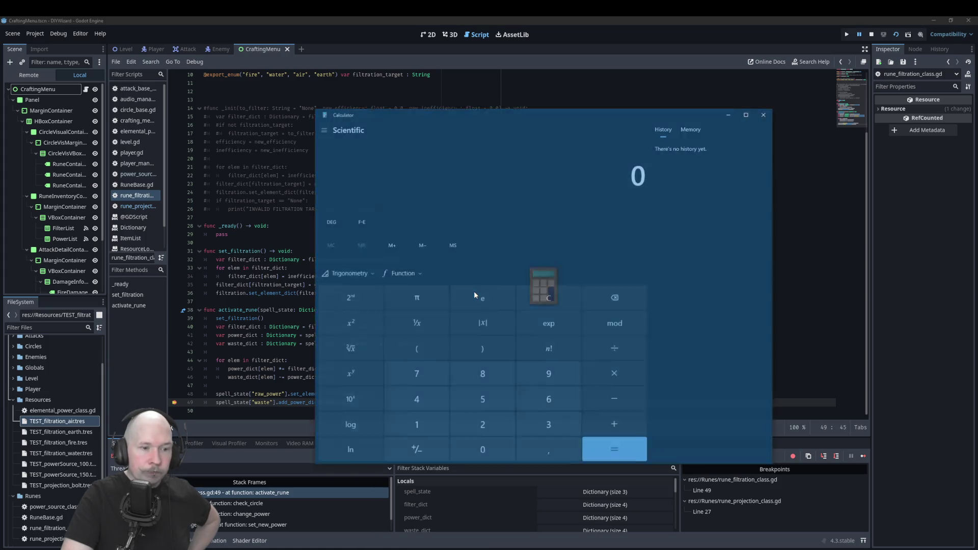
{"action": "type", "text": "25"}
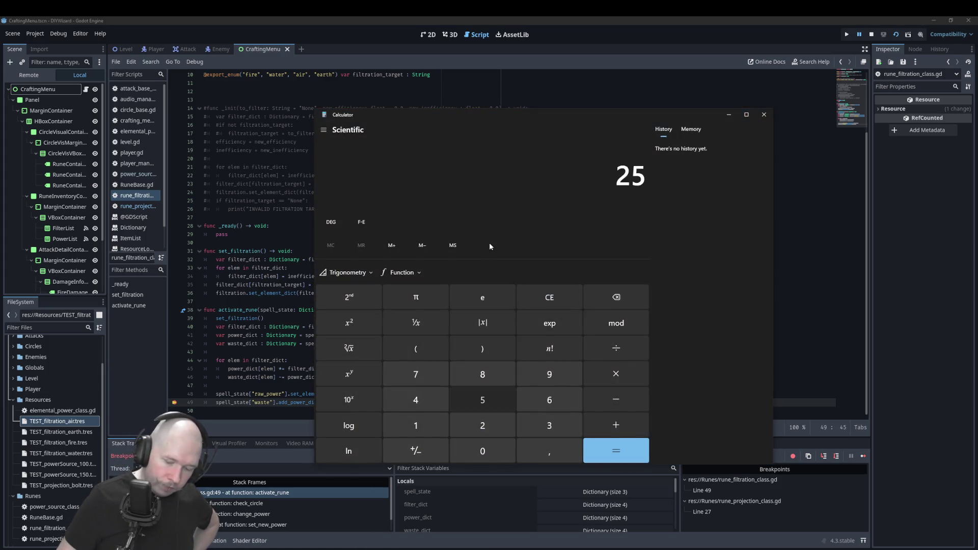
{"action": "type", "text": "*"}
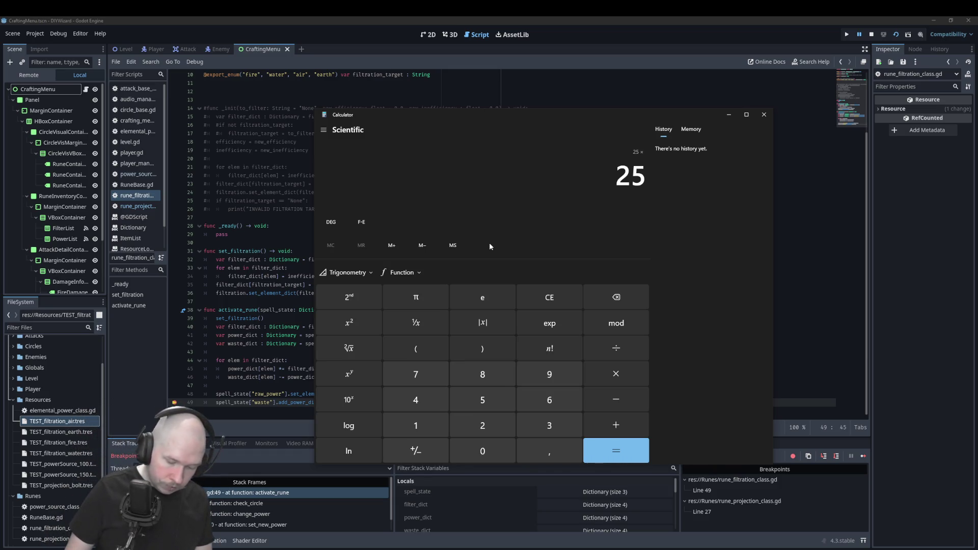
{"action": "type", "text": "0,7"}
{"action": "key", "text": "Return"}
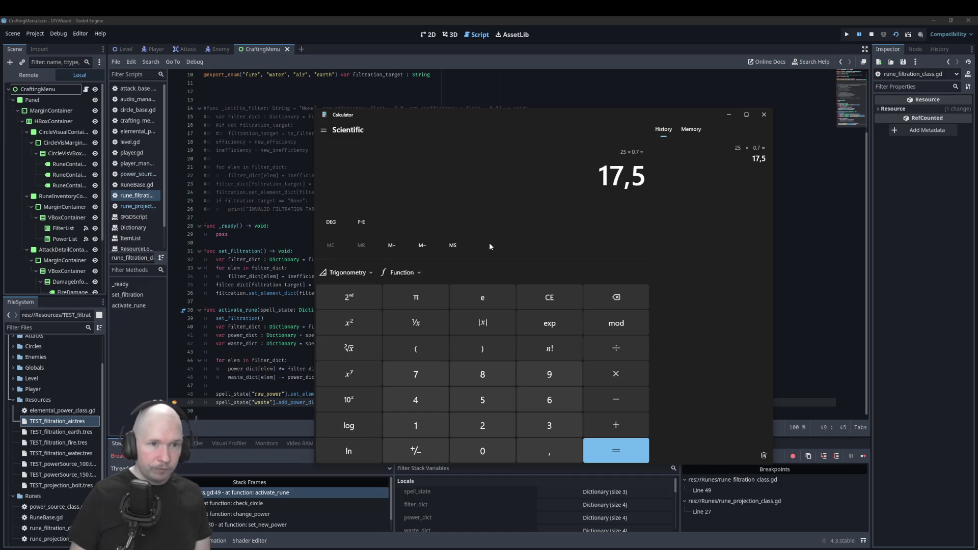
Step: Compute 25 × 0,3 = 7,5, then close Calculator
{"action": "type", "text": "25*0,"}
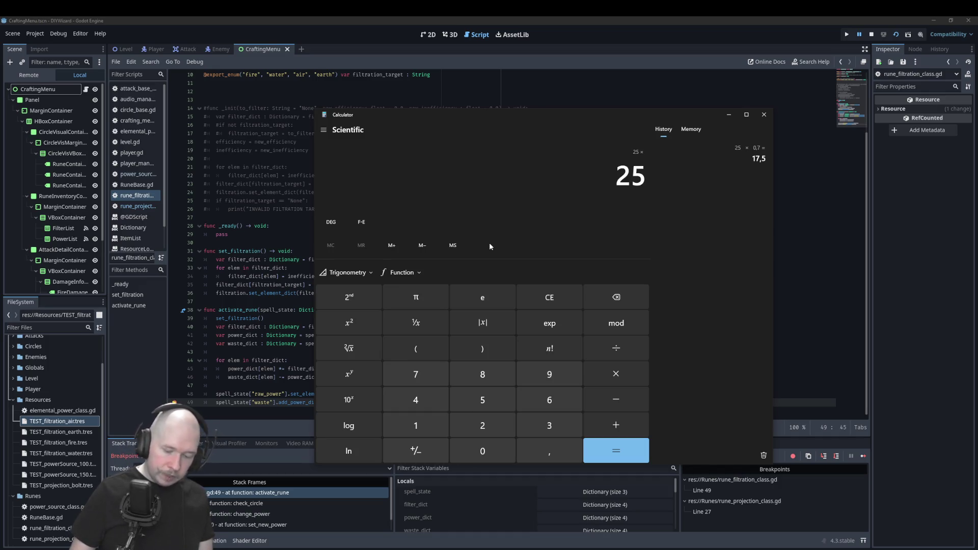
{"action": "type", "text": "3"}
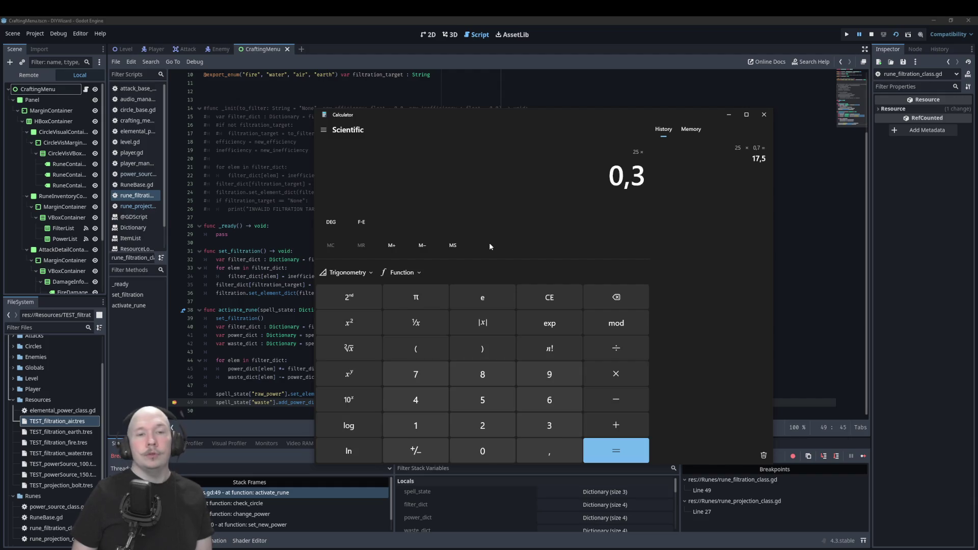
{"action": "key", "text": "Return"}
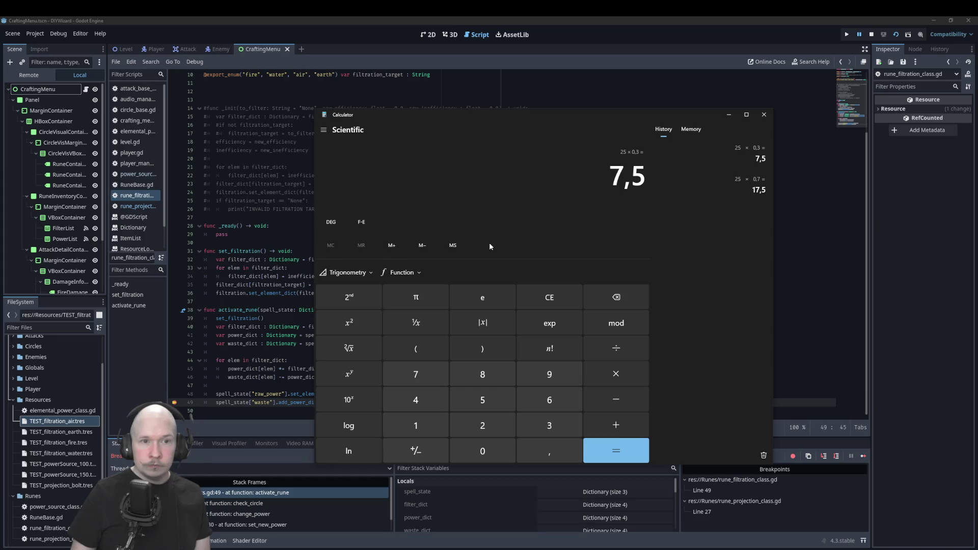
{"action": "left_click", "coordinate": [764, 114]}
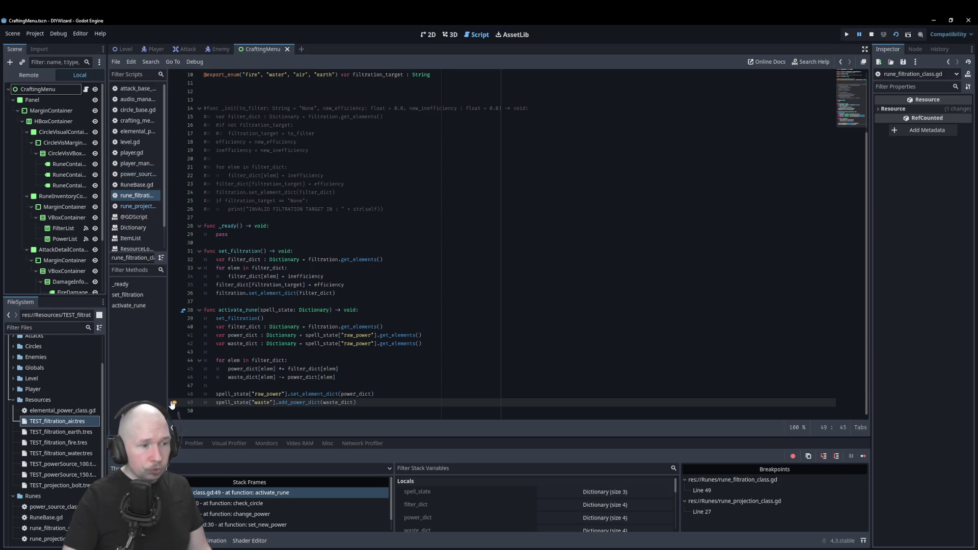
Step: Remove the line 49 and line 27 breakpoints, stop the game, and switch to Krita
{"action": "key", "text": "F9"}
{"action": "left_click", "coordinate": [135, 207]}
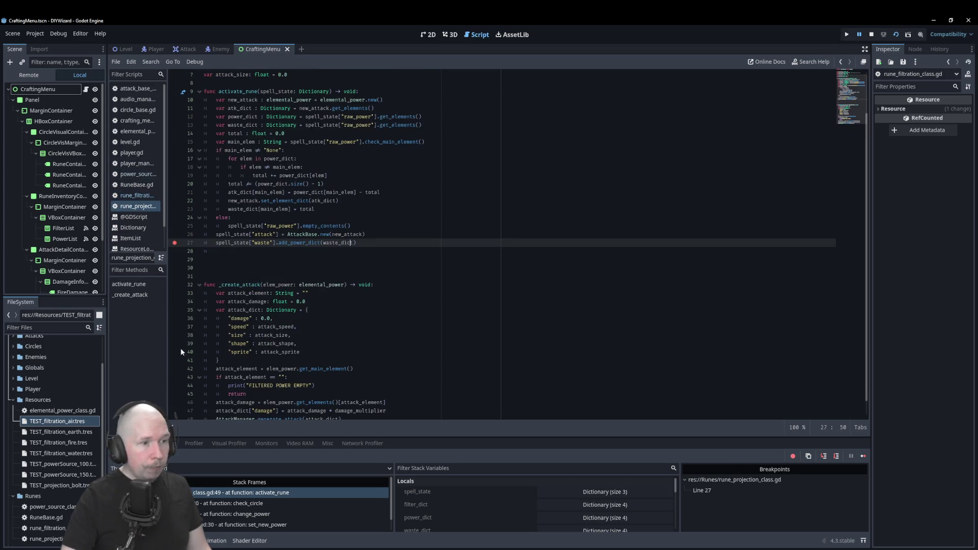
{"action": "key", "text": "F9"}
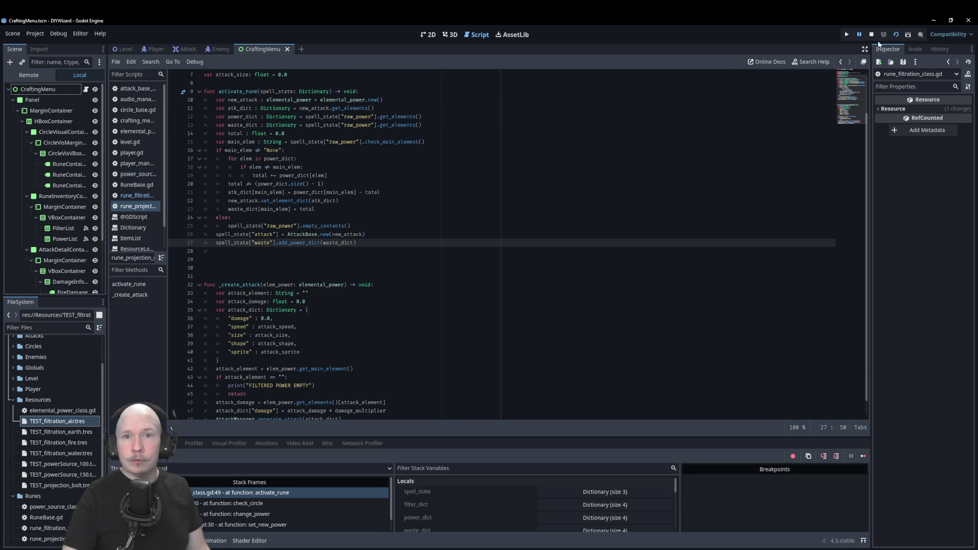
{"action": "left_click", "coordinate": [871, 34]}
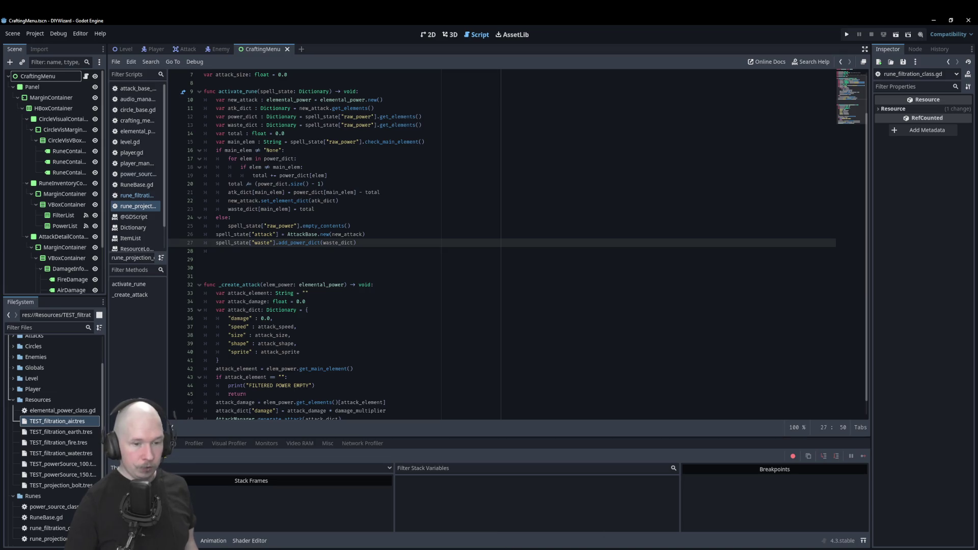
{"action": "key", "text": "alt+Tab"}
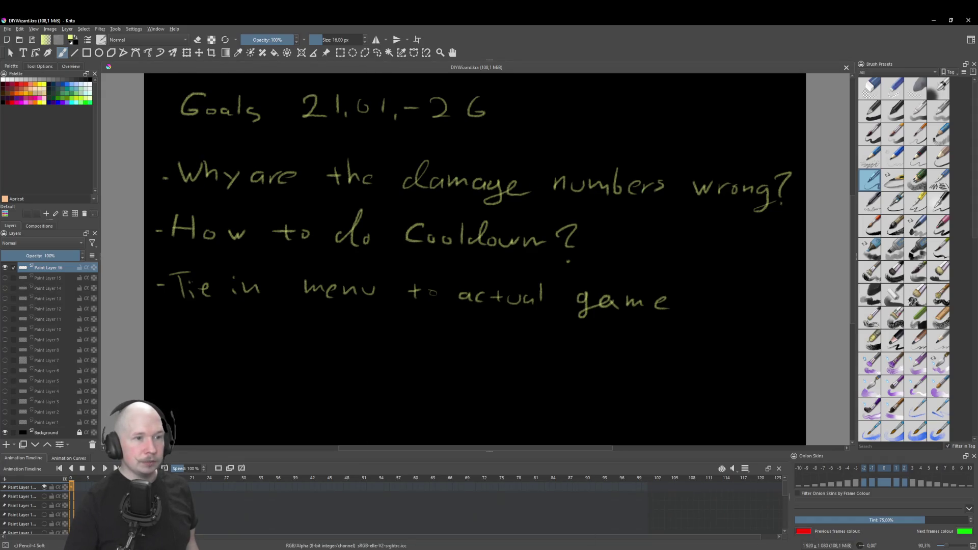
Step: Strike through the damage-numbers goal and redraw a neat check mark beside it
{"action": "left_click_drag", "start_coordinate": [181, 179], "coordinate": [787, 194]}
{"action": "left_click_drag", "start_coordinate": [703, 165], "coordinate": [759, 122]}
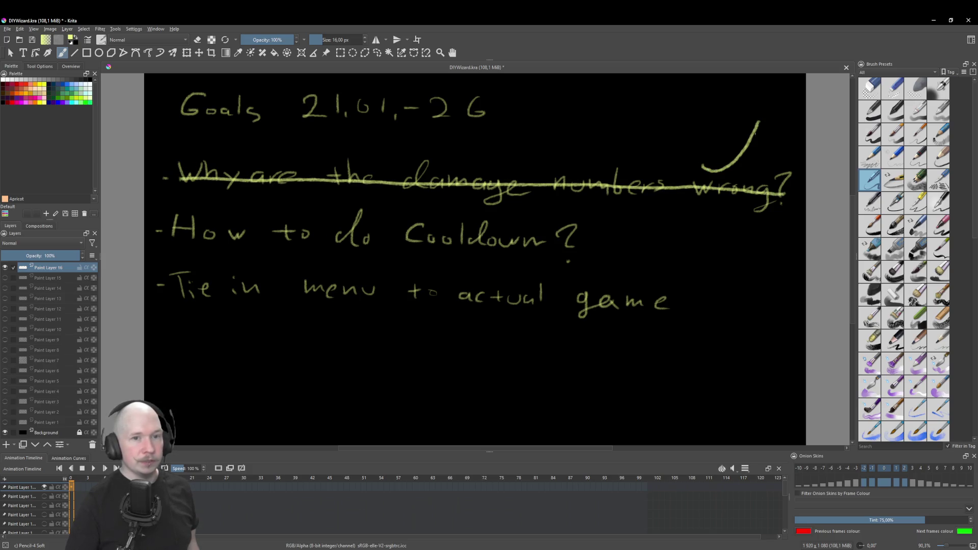
{"action": "key", "text": "ctrl+z"}
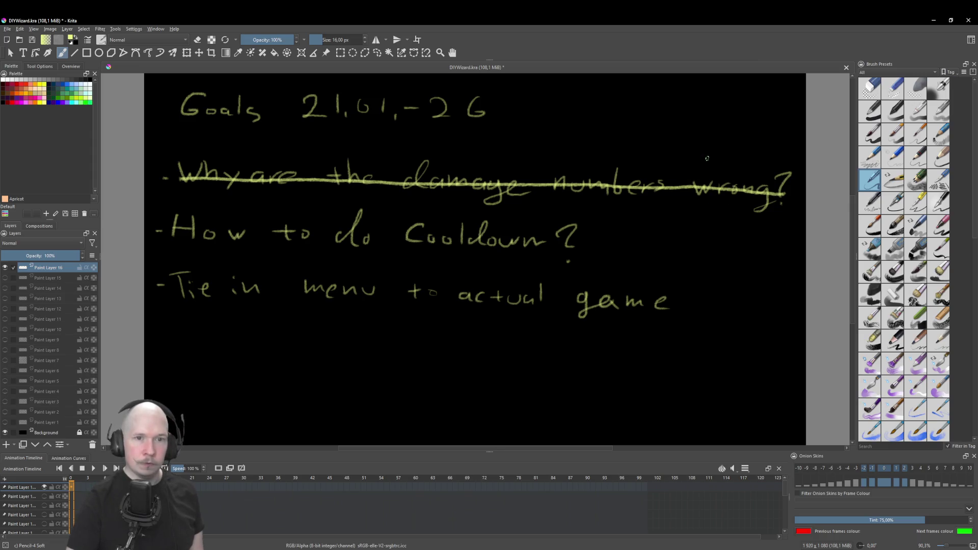
{"action": "mouse_move", "coordinate": [708, 152]}
{"action": "left_mouse_down"}
{"action": "mouse_move", "coordinate": [725, 162]}
{"action": "mouse_move", "coordinate": [749, 122]}
{"action": "left_mouse_up"}
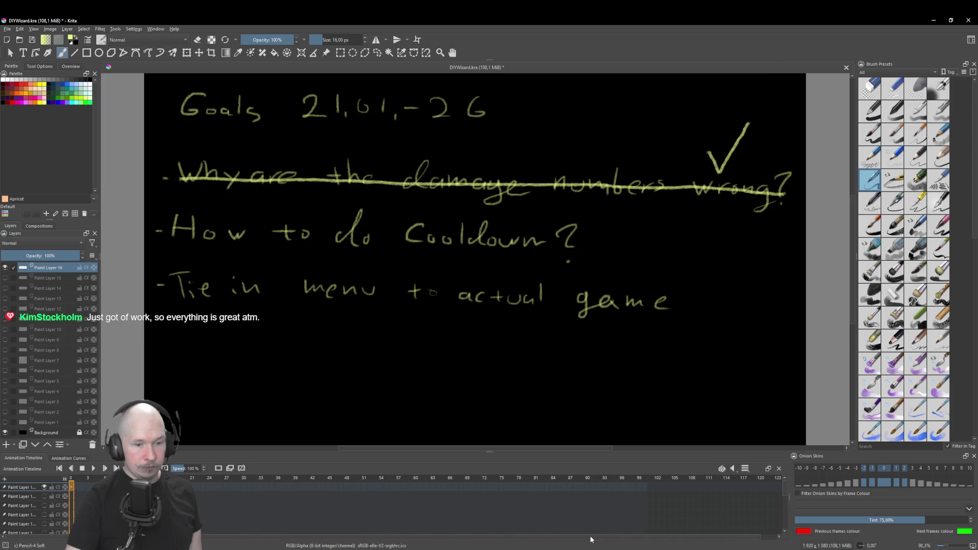
{"action": "key", "text": "alt+Tab"}
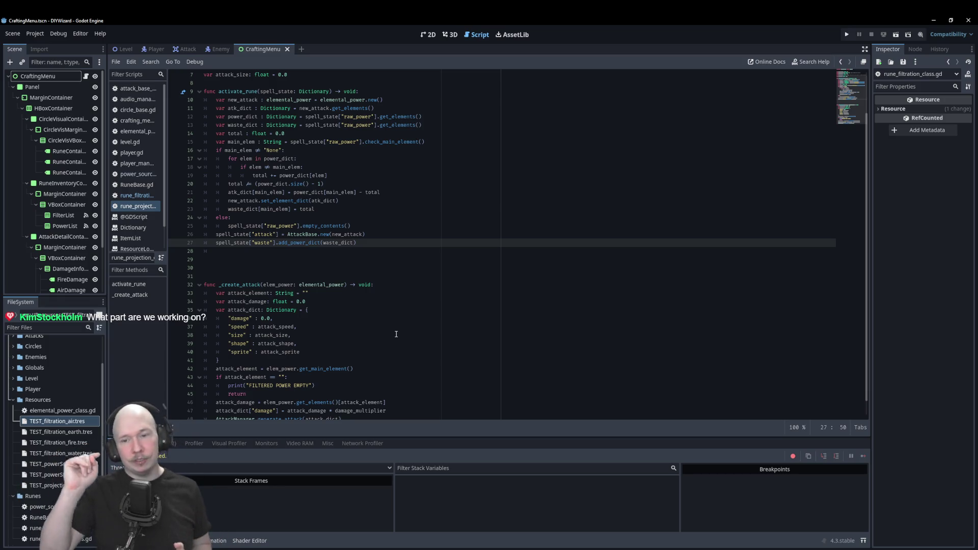
{"action": "key", "text": "F6"}
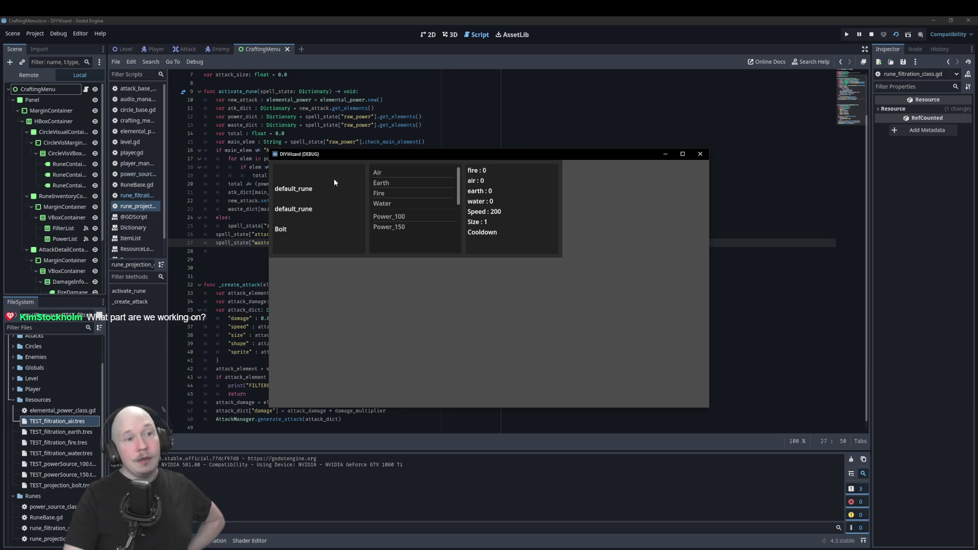
Step: Choose Air as the rune's filter element in the running crafting menu
{"action": "left_click", "coordinate": [385, 173]}
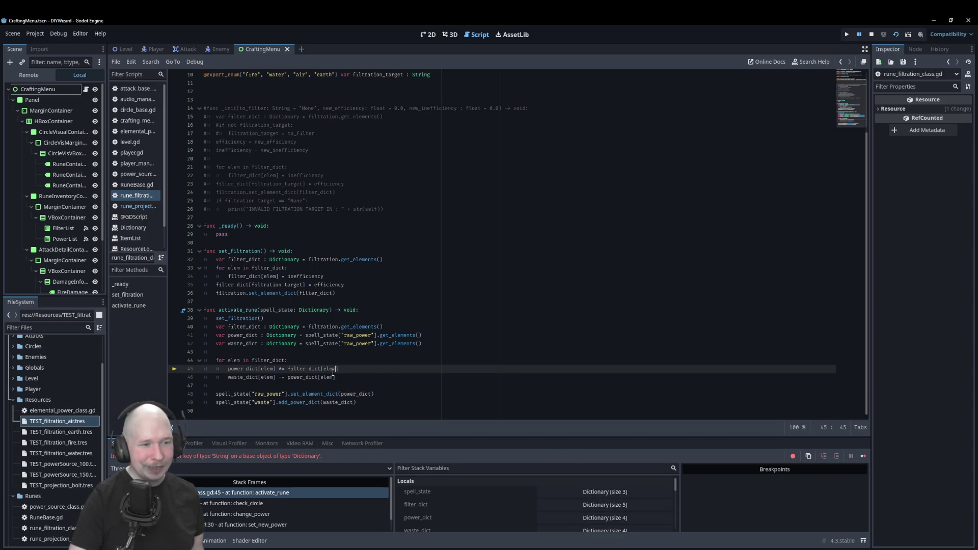
{"action": "mouse_move", "coordinate": [304, 370]}
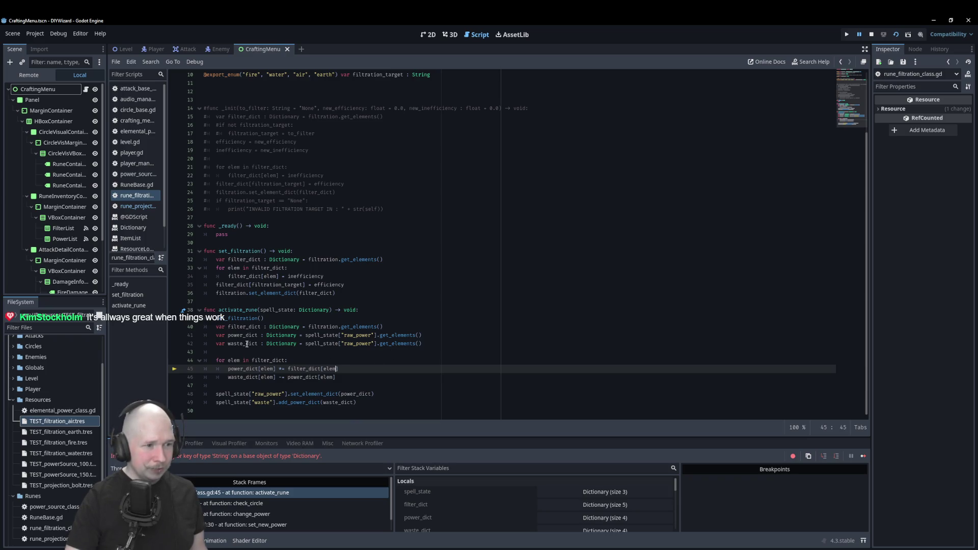
{"action": "mouse_move", "coordinate": [246, 345]}
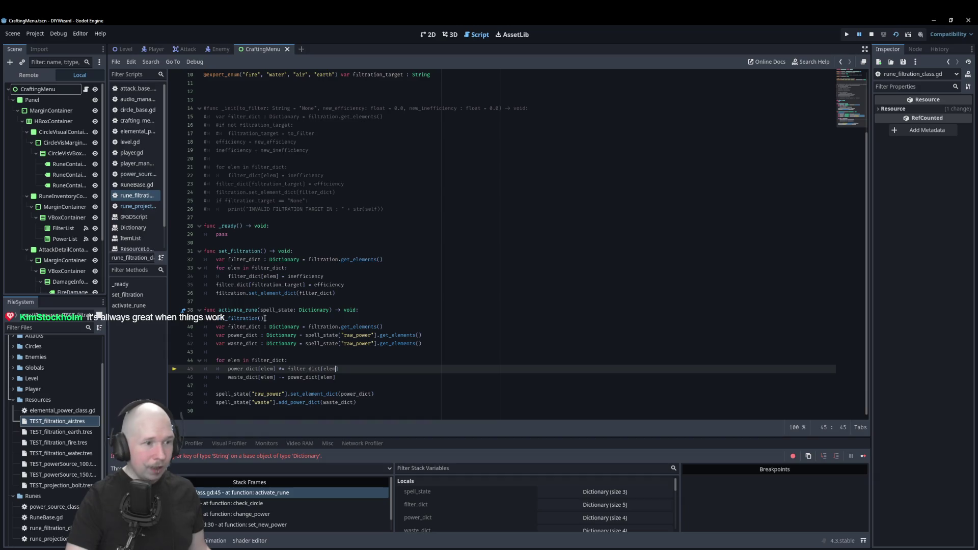
{"action": "mouse_move", "coordinate": [249, 328]}
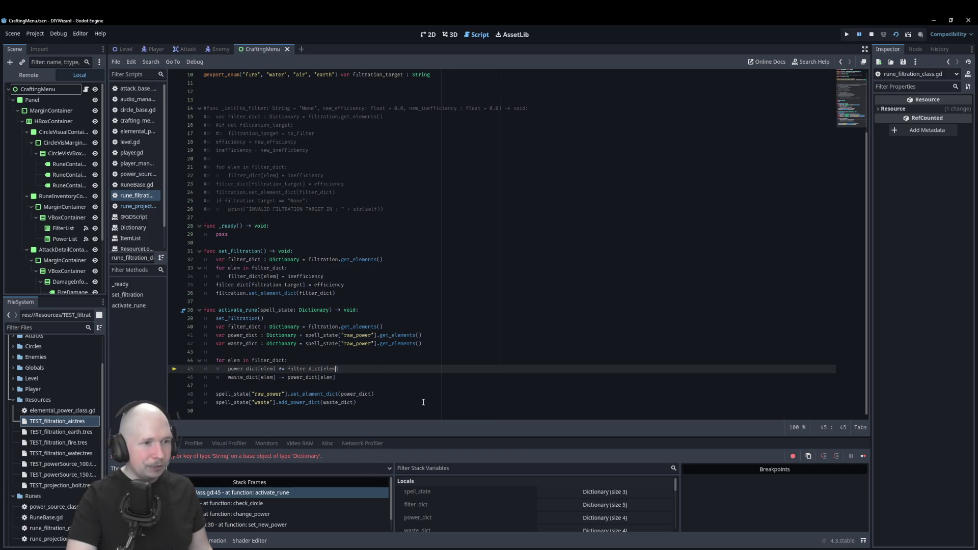
{"action": "scroll", "coordinate": [425, 402], "scroll_direction": "up", "scroll_amount": 3}
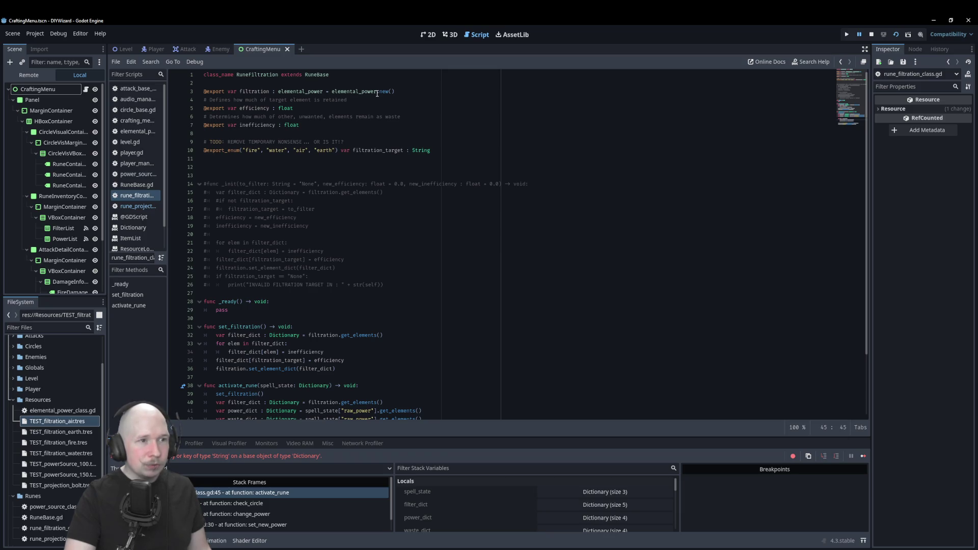
{"action": "scroll", "coordinate": [427, 221], "scroll_direction": "down", "scroll_amount": 3}
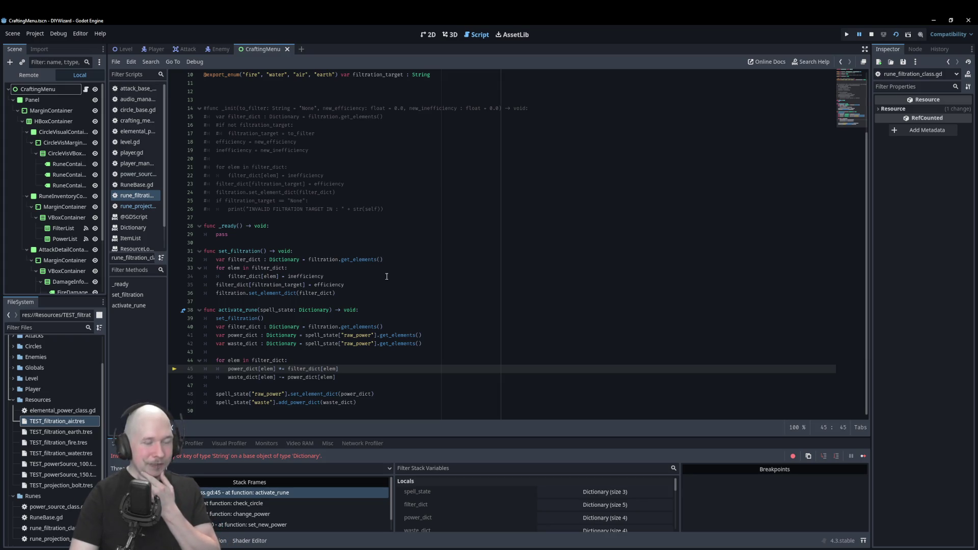
{"action": "mouse_move", "coordinate": [387, 277]}
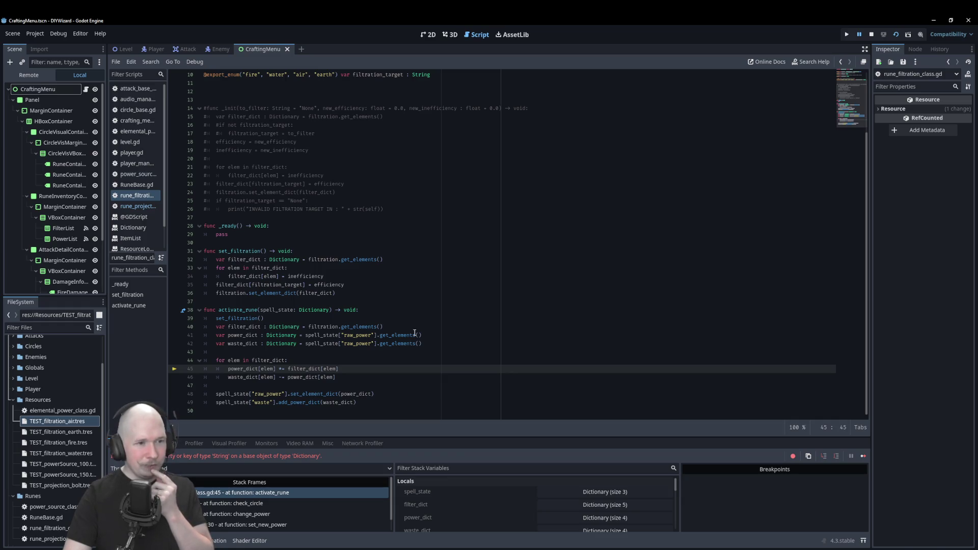
{"action": "left_click", "coordinate": [409, 306]}
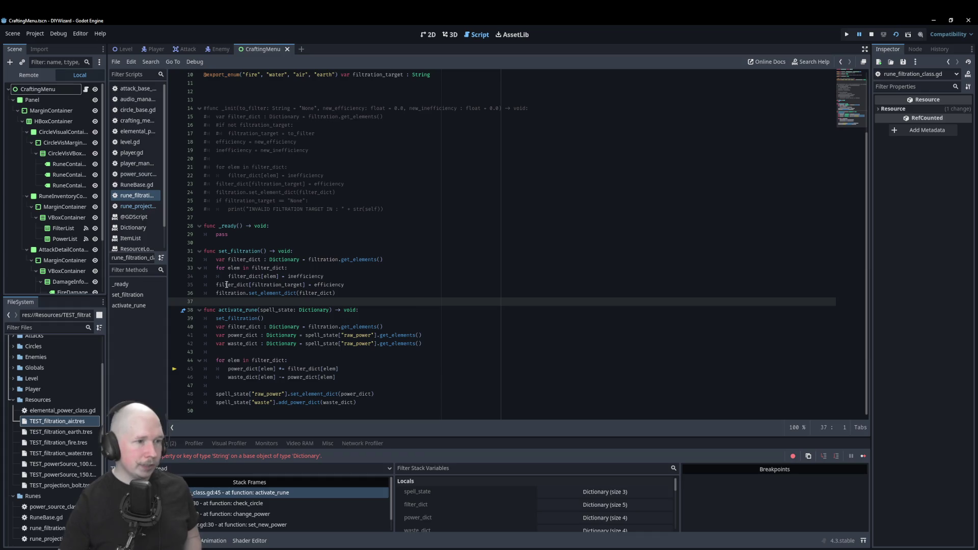
{"action": "mouse_move", "coordinate": [251, 261]}
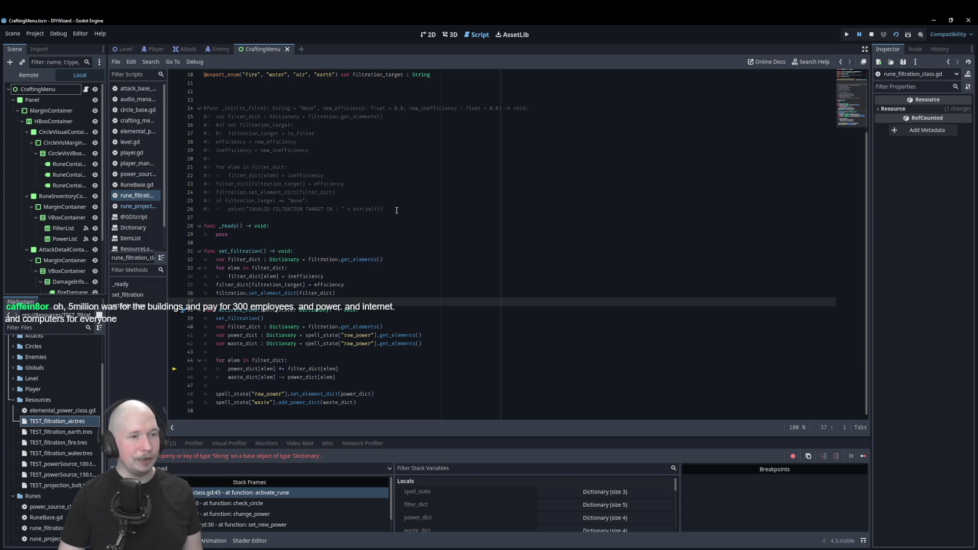
Step: Delete the commented-out _init block (lines 14–26) from RuneFiltration and save the script
{"action": "mouse_move", "coordinate": [393, 209]}
{"action": "left_mouse_down"}
{"action": "mouse_move", "coordinate": [295, 199]}
{"action": "mouse_move", "coordinate": [195, 108]}
{"action": "left_mouse_up"}
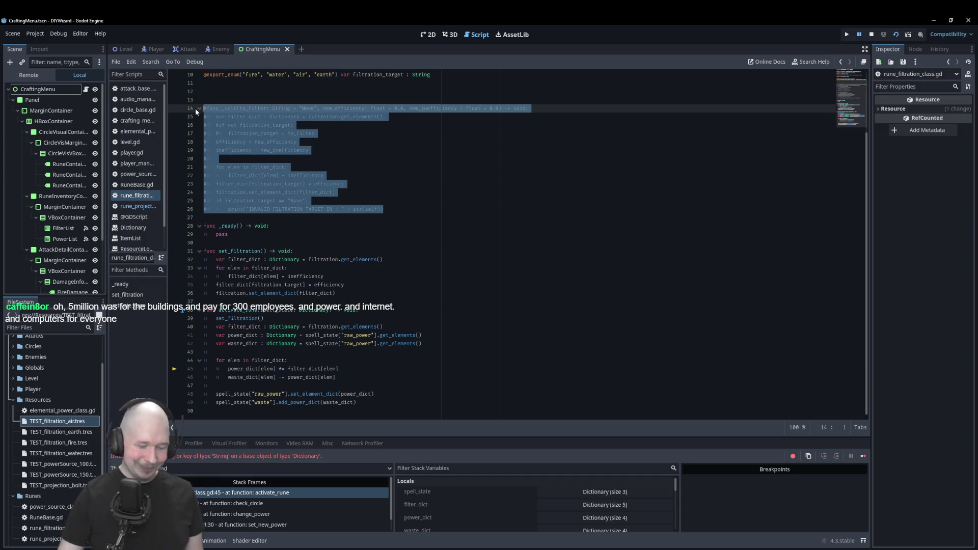
{"action": "key", "text": "BackSpace"}
{"action": "key", "text": "BackSpace"}
{"action": "key", "text": "BackSpace"}
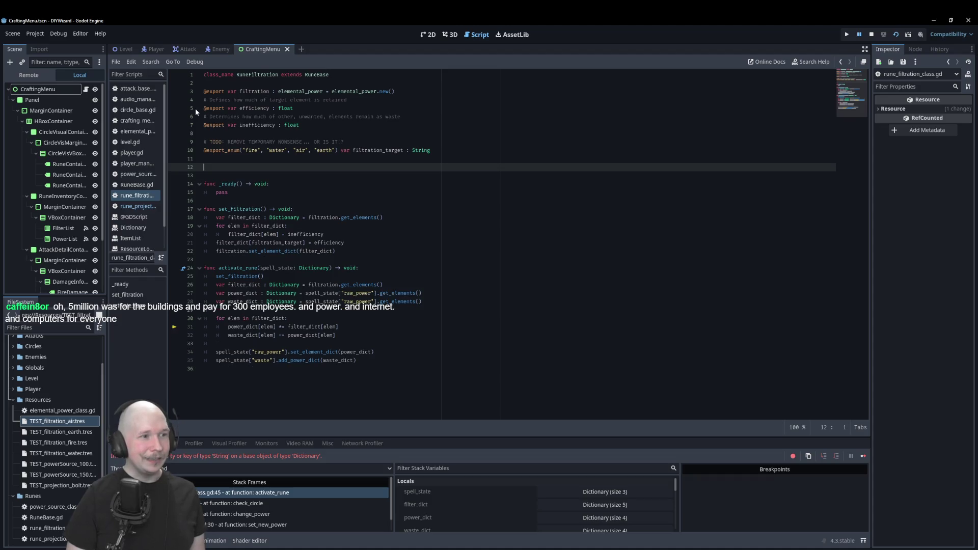
{"action": "key", "text": "ctrl+s"}
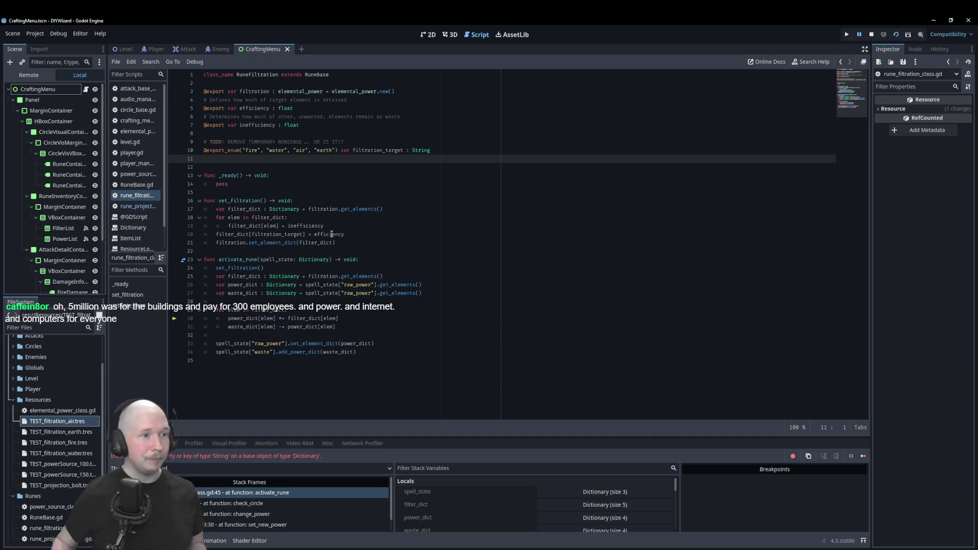
{"action": "mouse_move", "coordinate": [331, 234]}
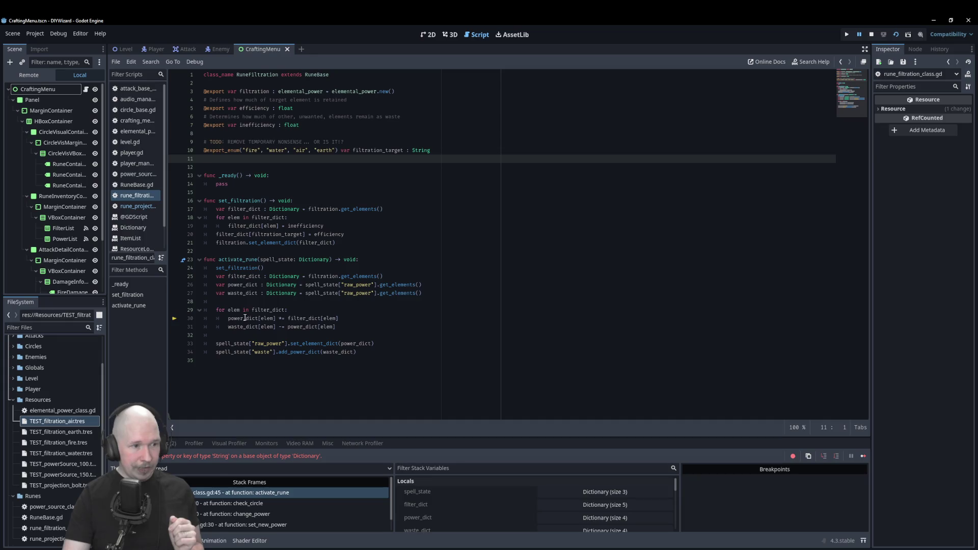
{"action": "mouse_move", "coordinate": [245, 318]}
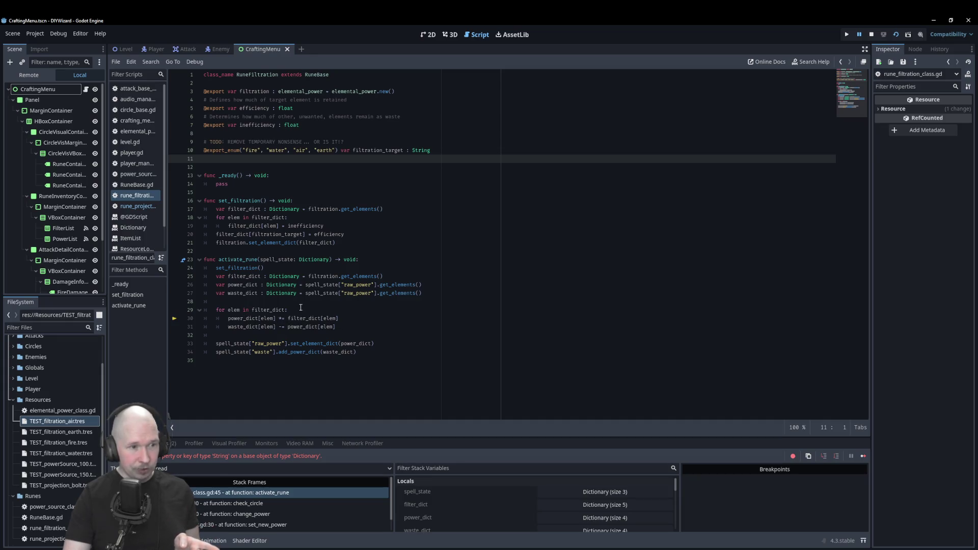
{"action": "mouse_move", "coordinate": [305, 321]}
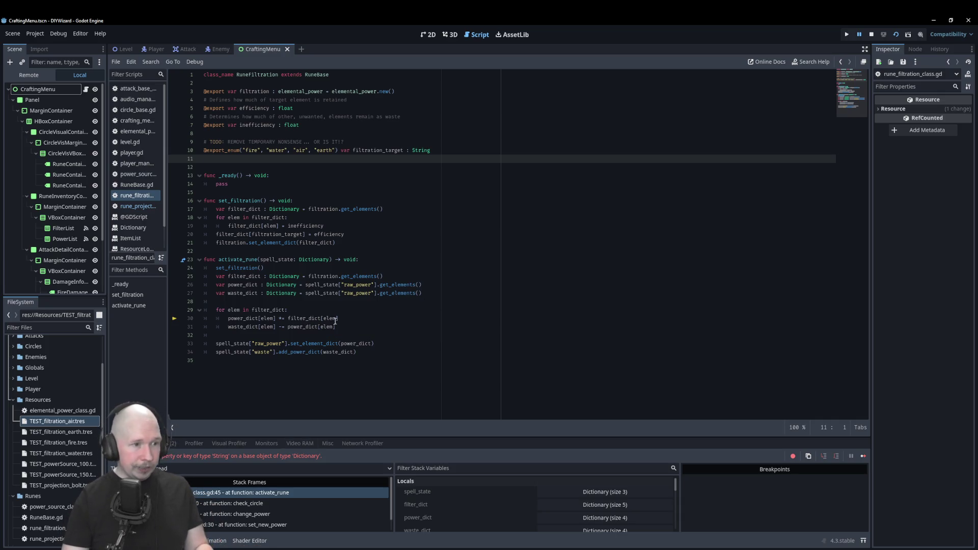
{"action": "mouse_move", "coordinate": [252, 278]}
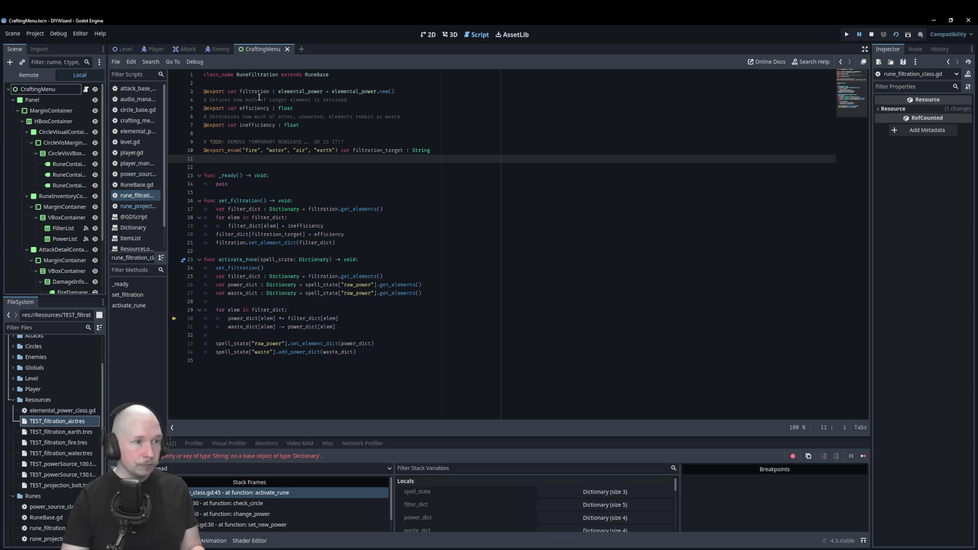
{"action": "mouse_move", "coordinate": [245, 208]}
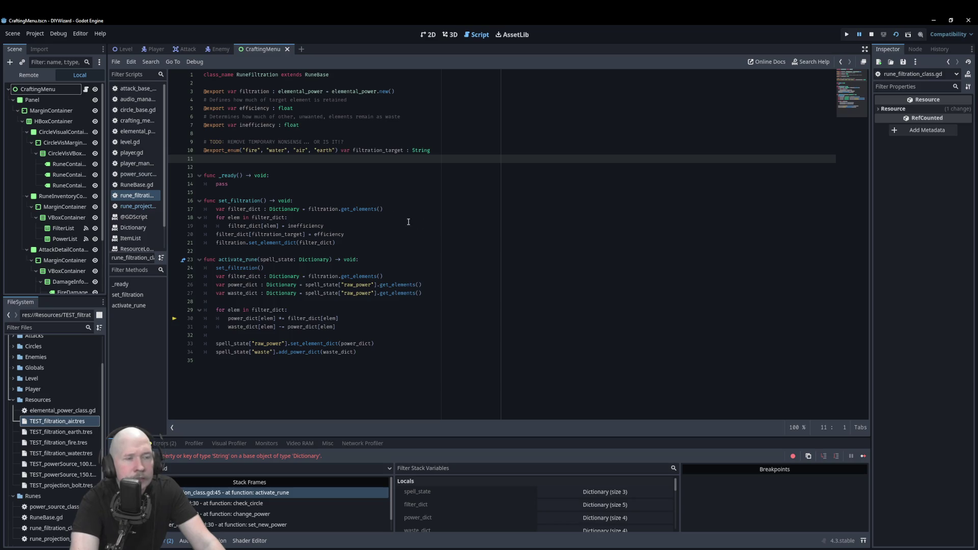
{"action": "mouse_move", "coordinate": [427, 224]}
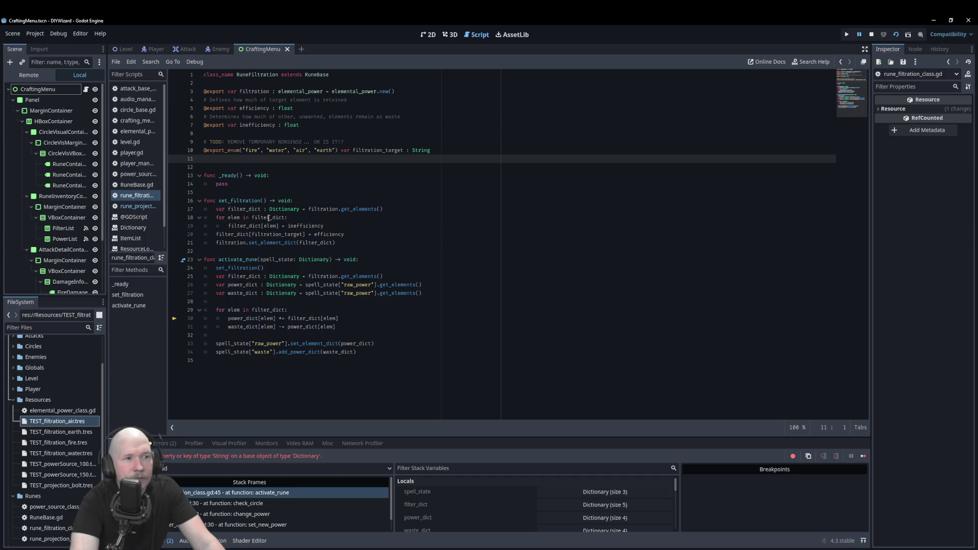
{"action": "mouse_move", "coordinate": [248, 227]}
{"action": "mouse_move", "coordinate": [312, 226]}
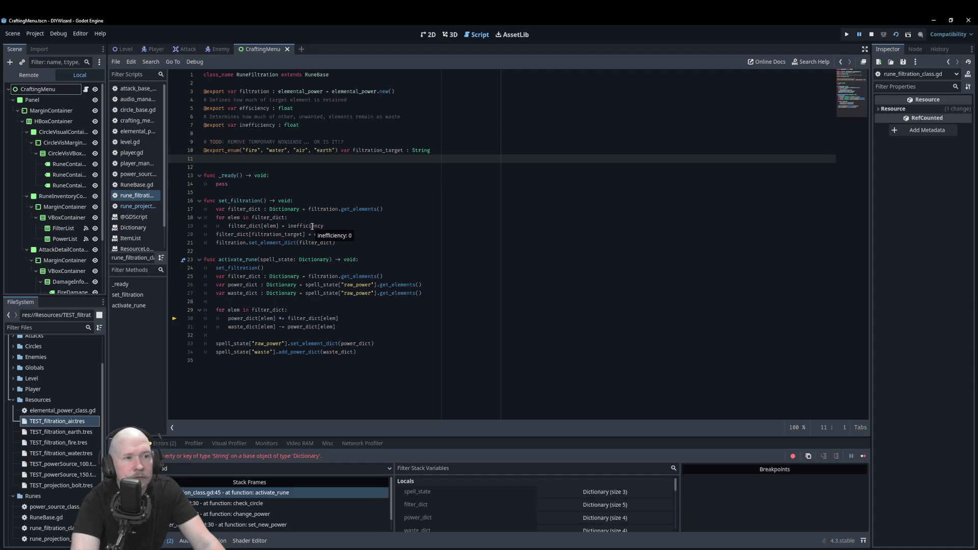
{"action": "mouse_move", "coordinate": [332, 207]}
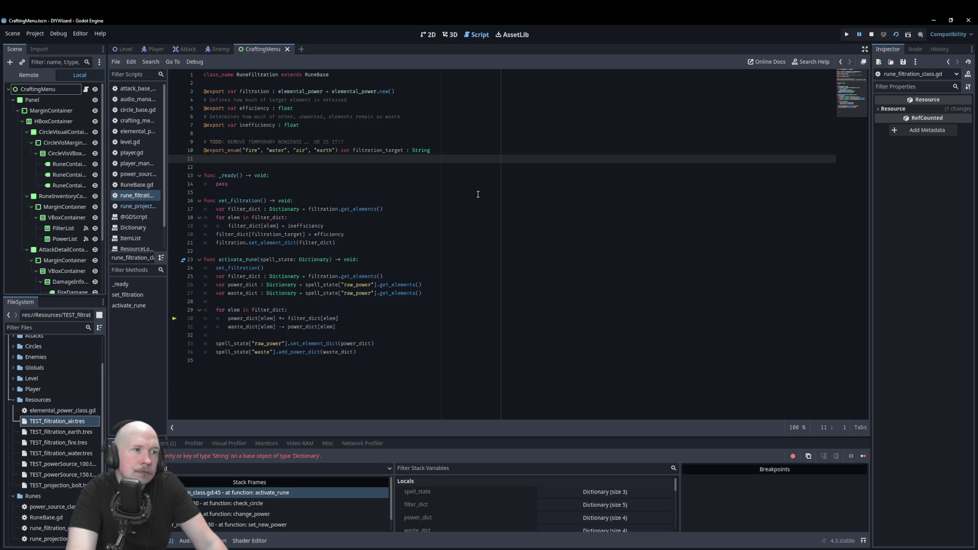
{"action": "double_click", "coordinate": [376, 150]}
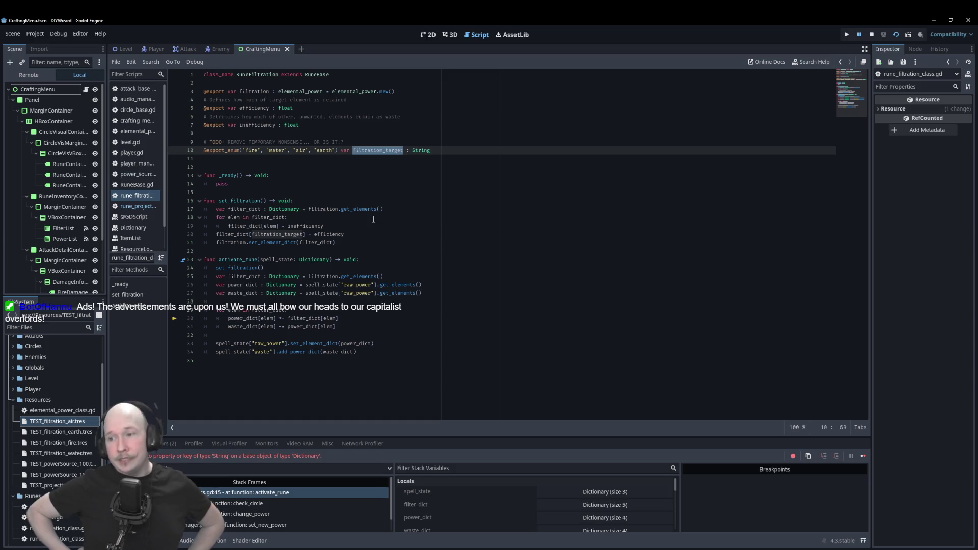
{"action": "left_click", "coordinate": [225, 151], "text": "ctrl"}
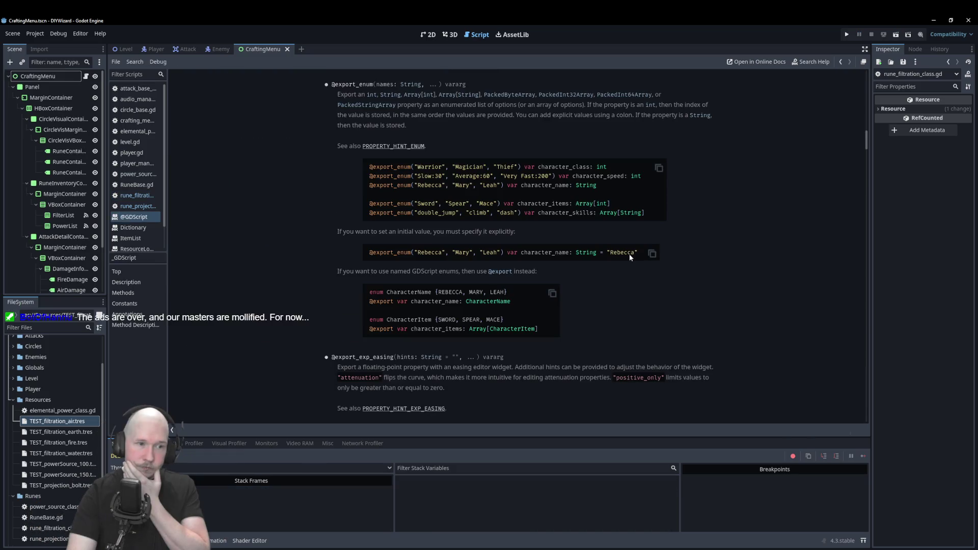
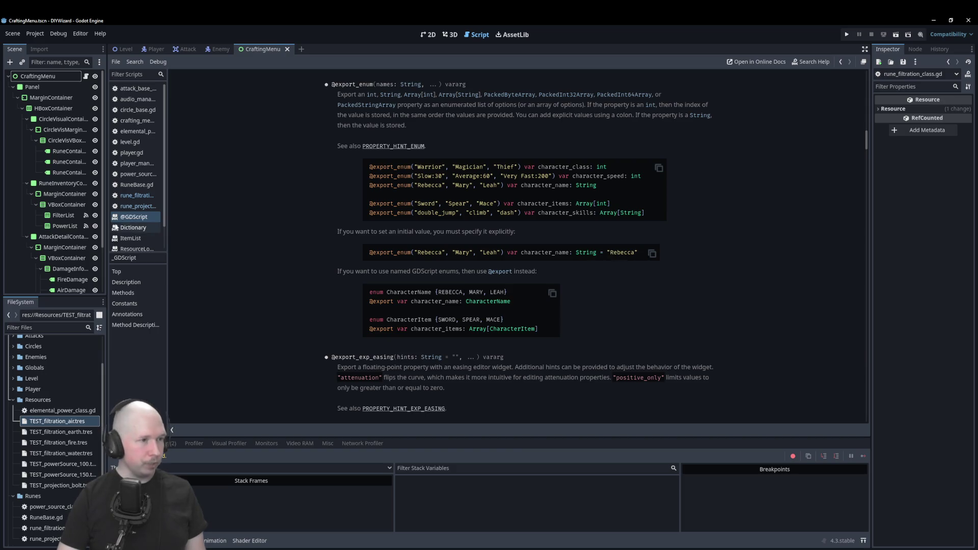
Step: In rune_filtration_class.gd, add "None" as the first filtration_target enum option and as its default
{"action": "left_click", "coordinate": [153, 206]}
{"action": "left_click", "coordinate": [143, 196]}
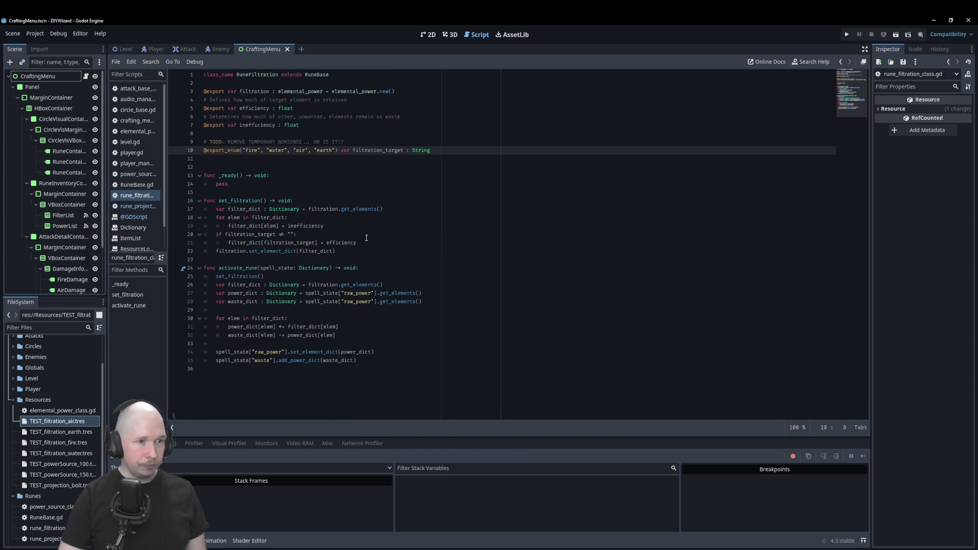
{"action": "left_click", "coordinate": [434, 150]}
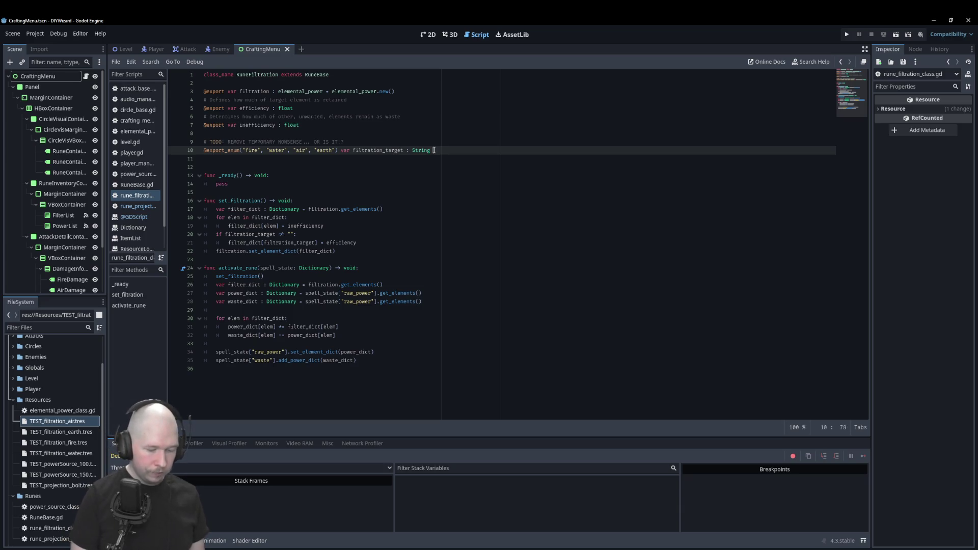
{"action": "type", "text": "= \"None"}
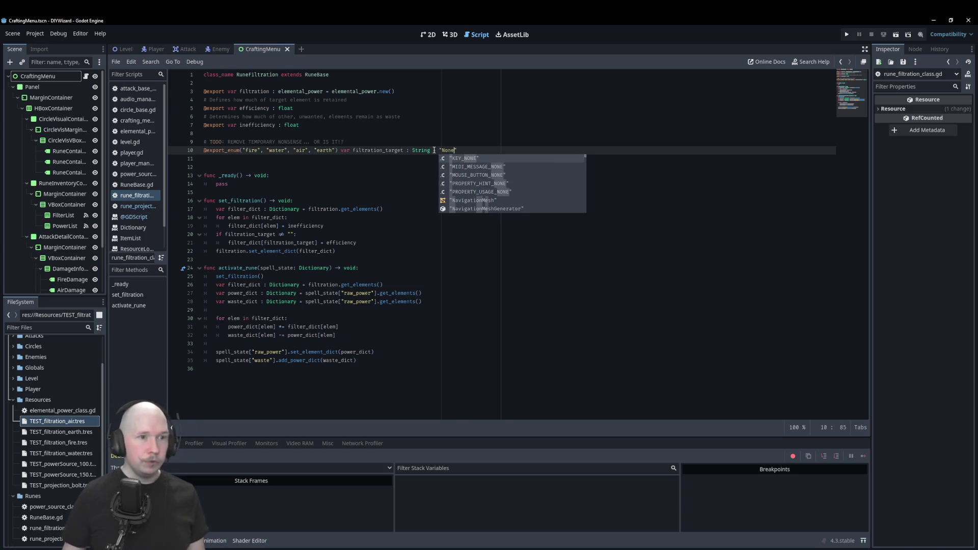
{"action": "left_click", "coordinate": [248, 151]}
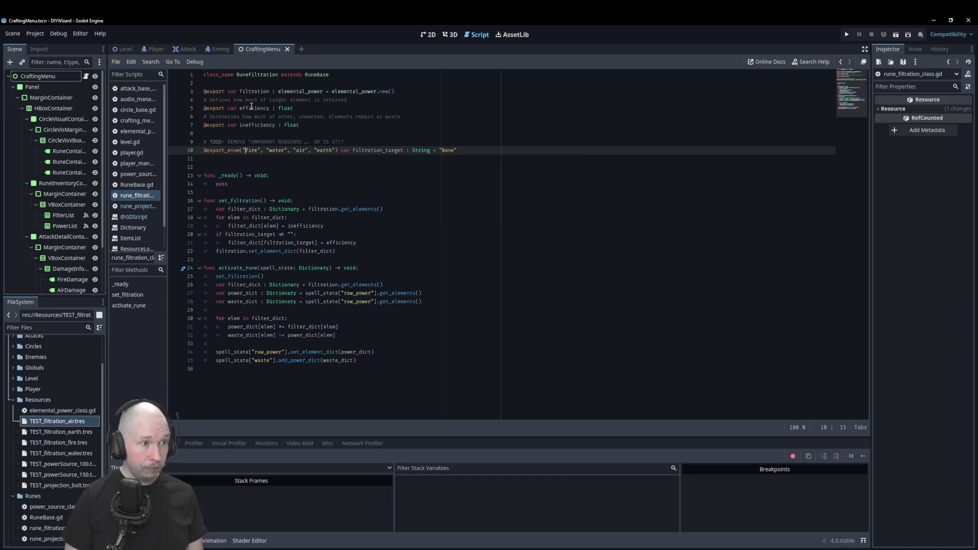
{"action": "type", "text": "\""}
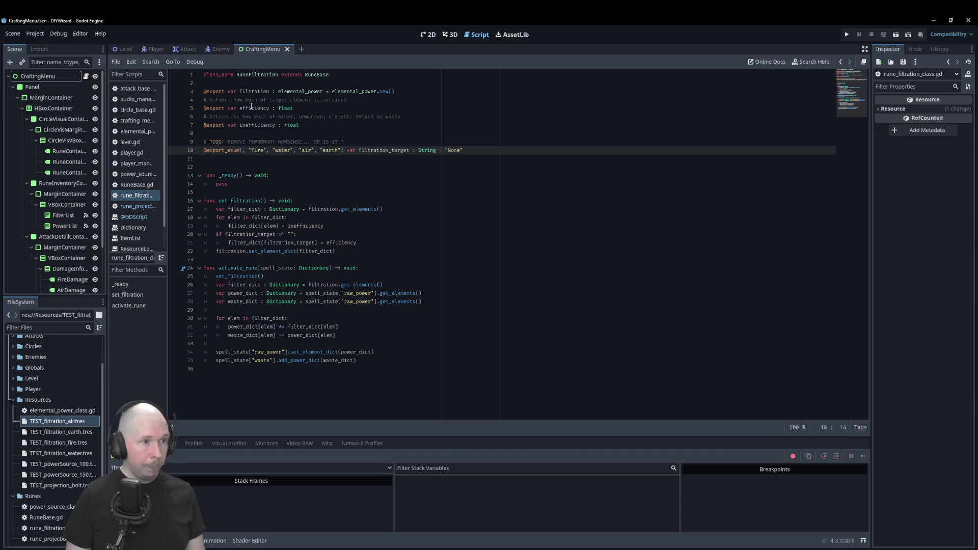
{"action": "type", "text": "\"None"}
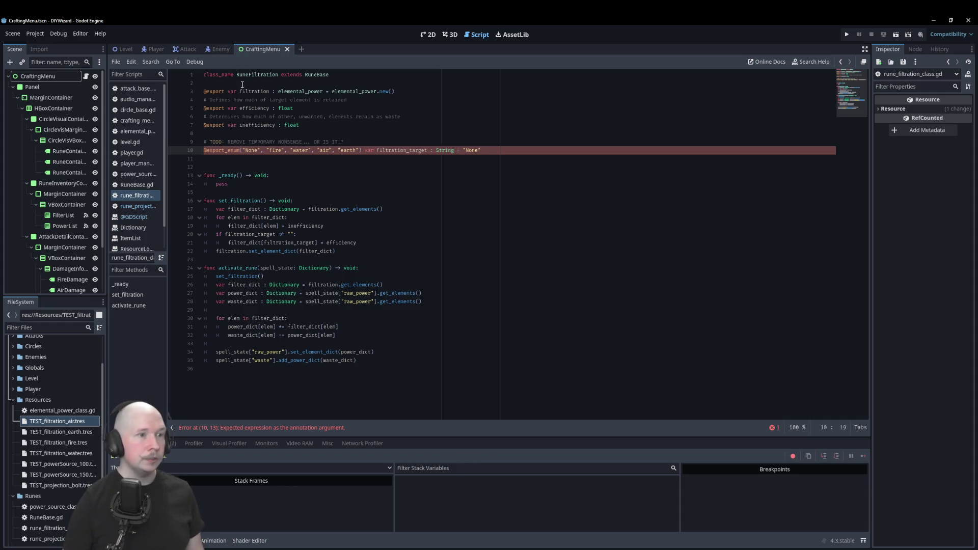
Step: Make the filter check on line 20 compare against "None"
{"action": "left_click", "coordinate": [290, 234]}
{"action": "type", "text": "None"}
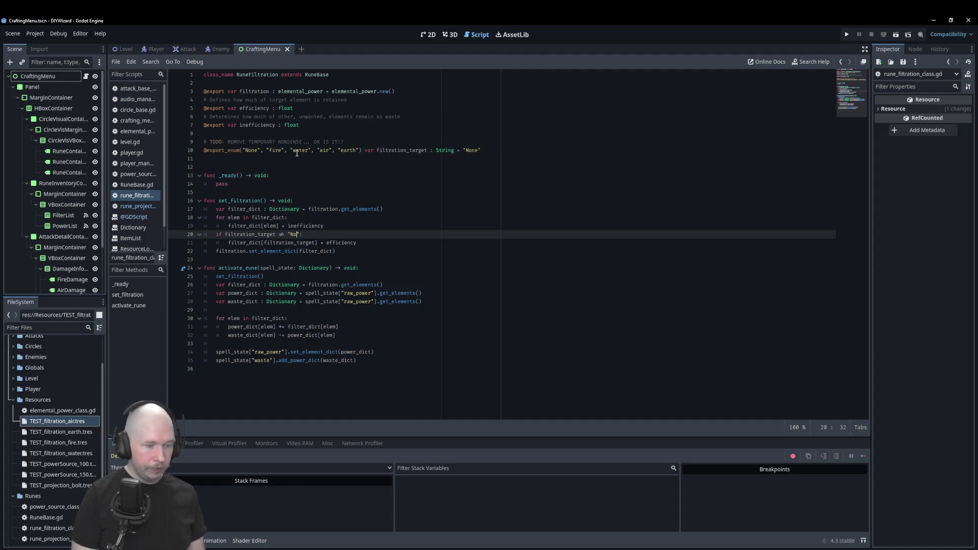
{"action": "left_click", "coordinate": [422, 180]}
{"action": "left_click", "coordinate": [401, 235]}
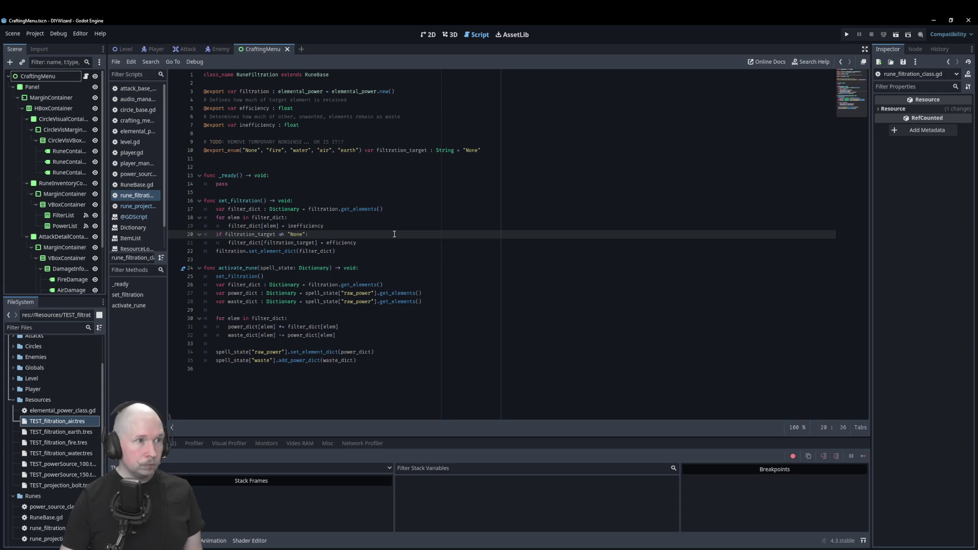
Step: Check where inefficiency, None and efficiency are used in the filter loop, then run the game
{"action": "left_click", "coordinate": [230, 218]}
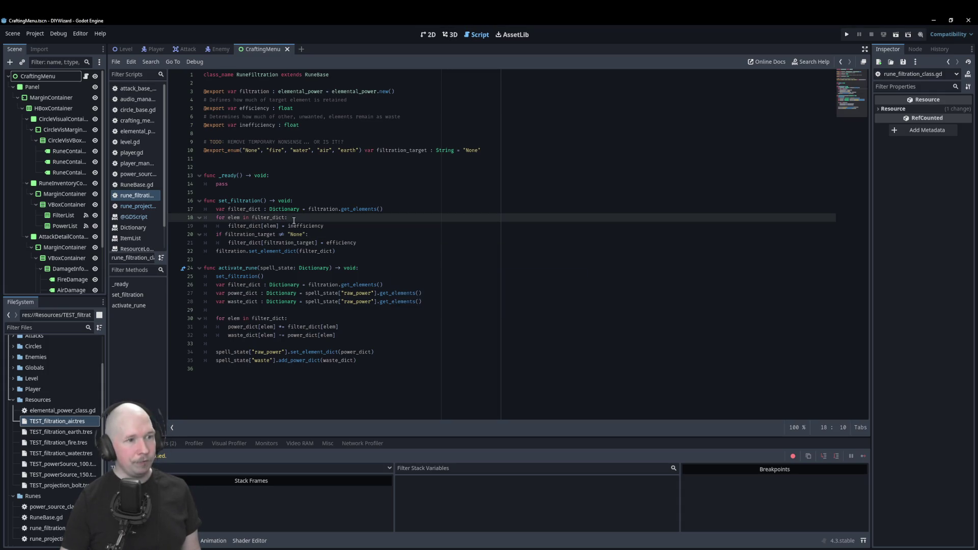
{"action": "double_click", "coordinate": [295, 226]}
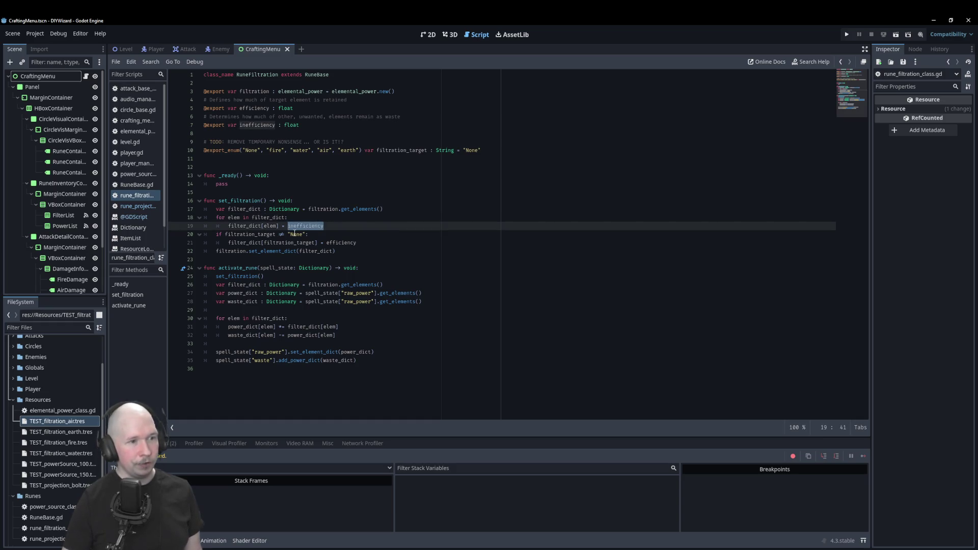
{"action": "left_click", "coordinate": [359, 250]}
{"action": "double_click", "coordinate": [303, 226]}
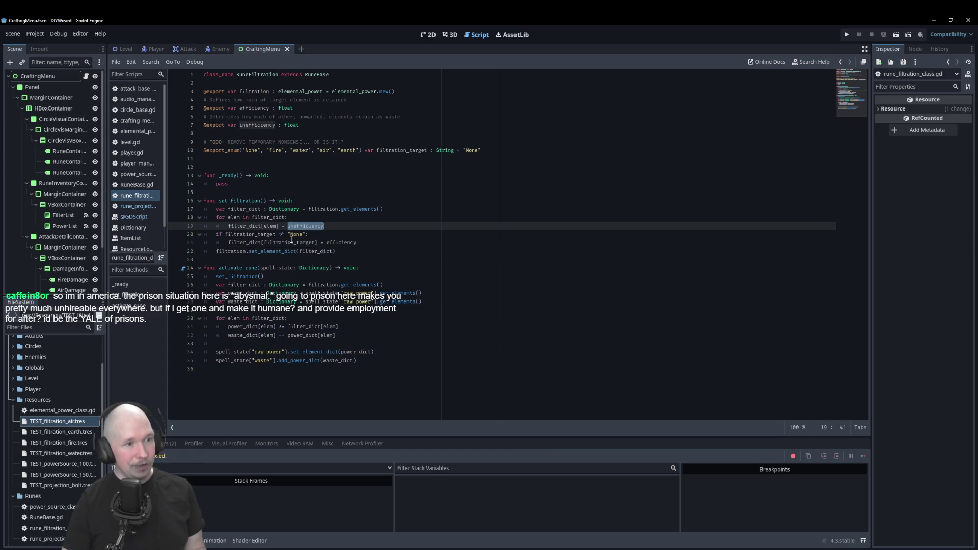
{"action": "double_click", "coordinate": [293, 234]}
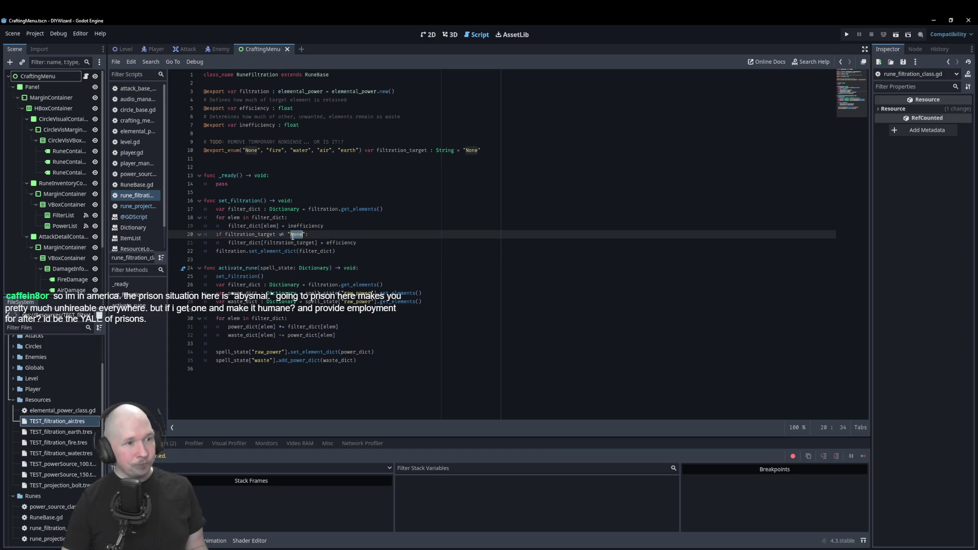
{"action": "double_click", "coordinate": [350, 244]}
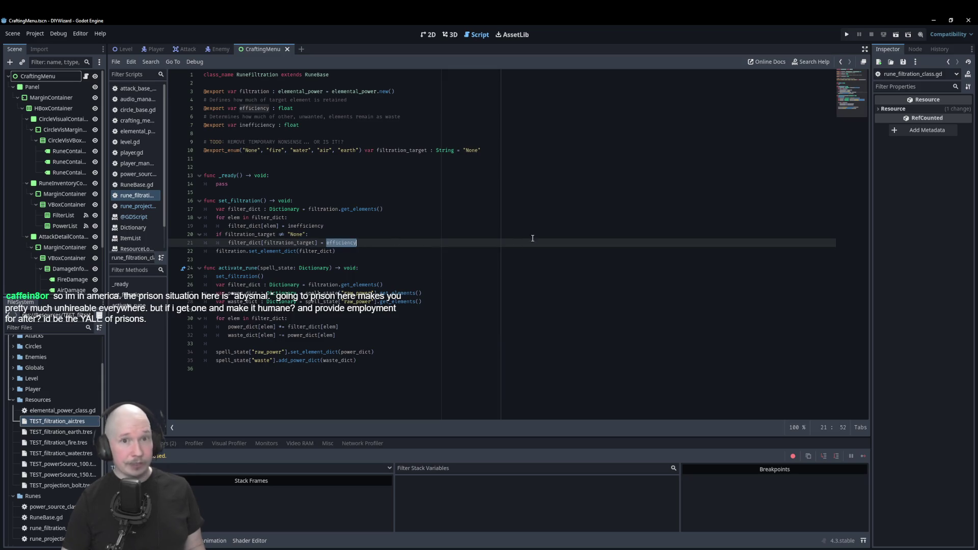
{"action": "key", "text": "F5"}
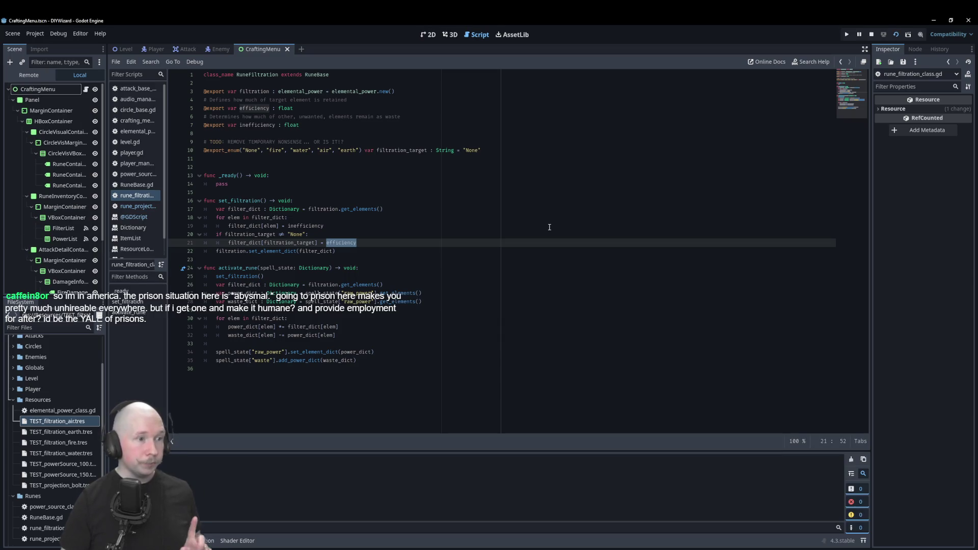
{"action": "left_click", "coordinate": [393, 217]}
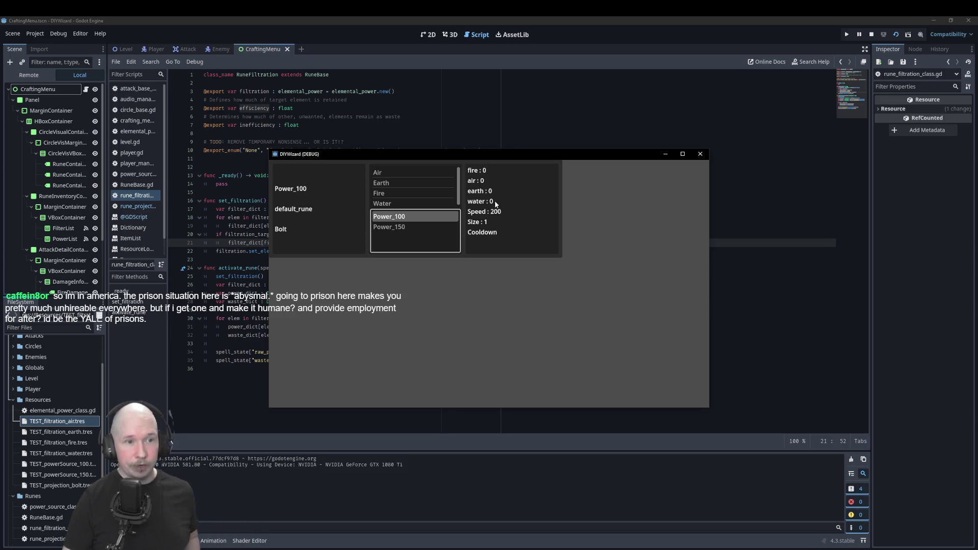
{"action": "left_click", "coordinate": [403, 183]}
{"action": "left_click", "coordinate": [399, 193]}
{"action": "left_click", "coordinate": [397, 174]}
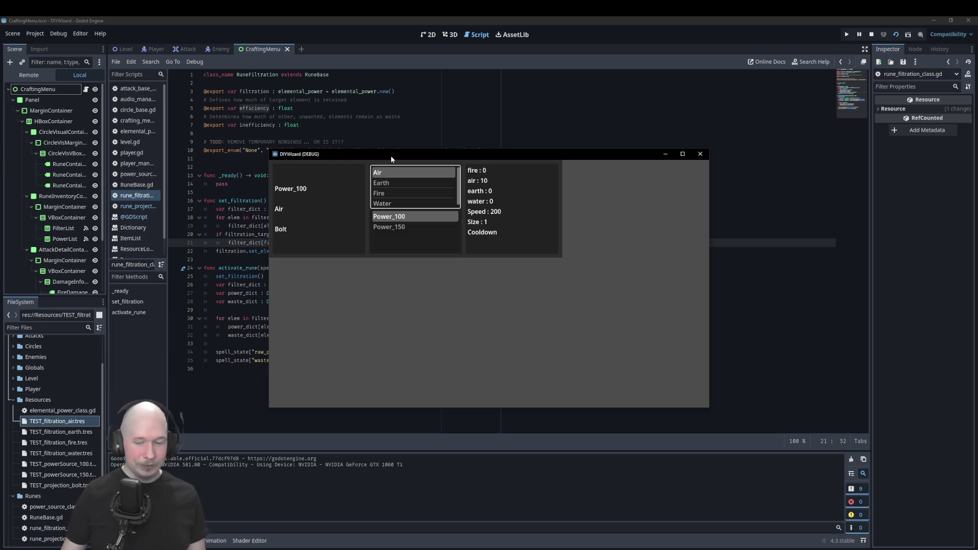
{"action": "left_click", "coordinate": [700, 154]}
{"action": "left_click", "coordinate": [407, 234]}
{"action": "left_click", "coordinate": [422, 227]}
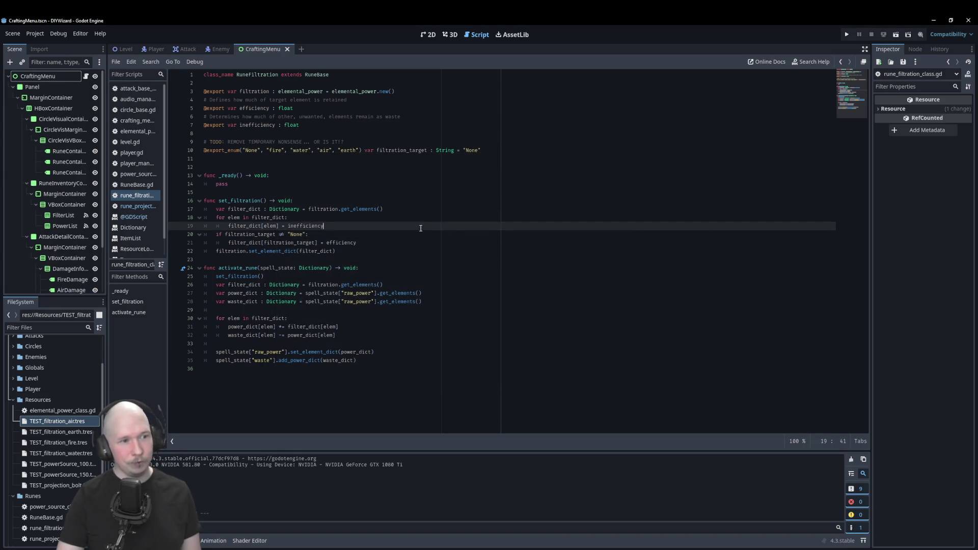
{"action": "left_click", "coordinate": [428, 236]}
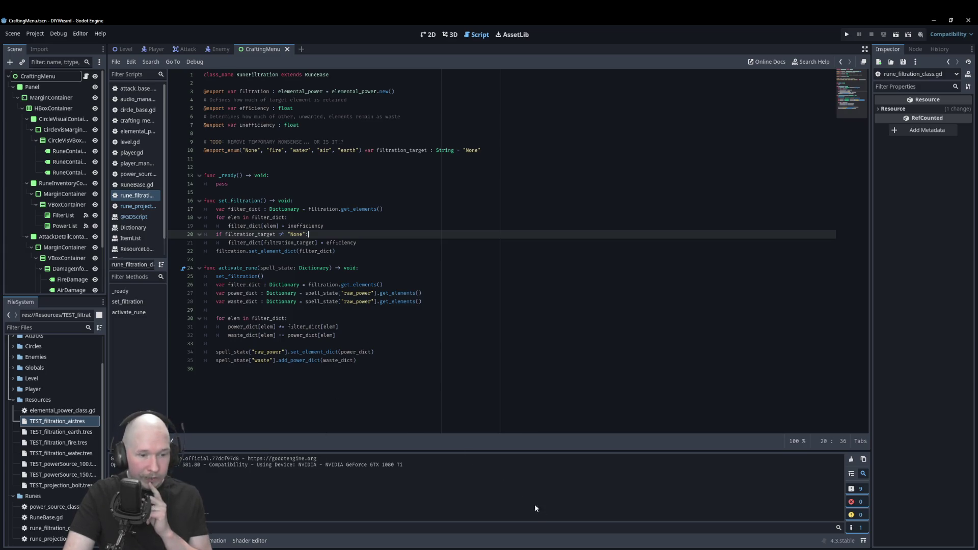
{"action": "key", "text": "alt+Tab"}
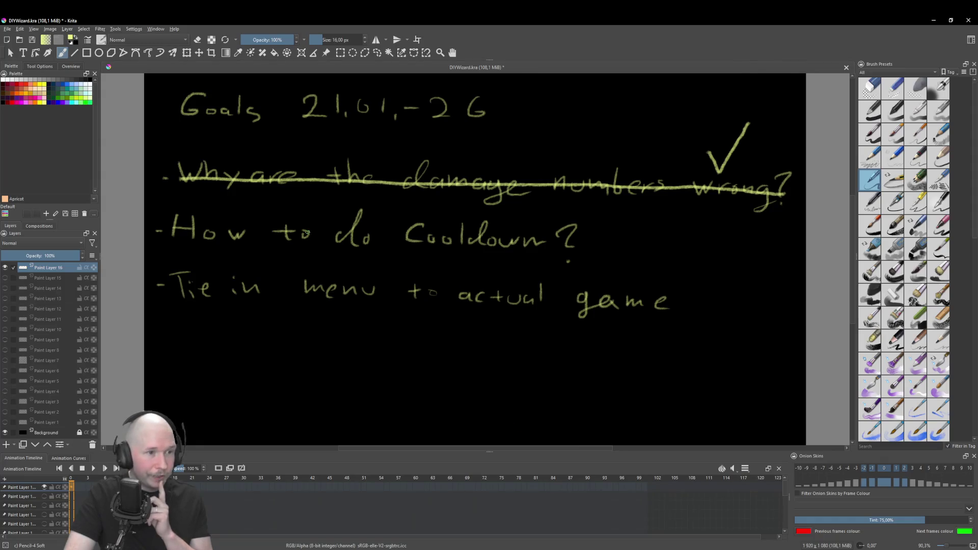
{"action": "key", "text": "alt+Tab"}
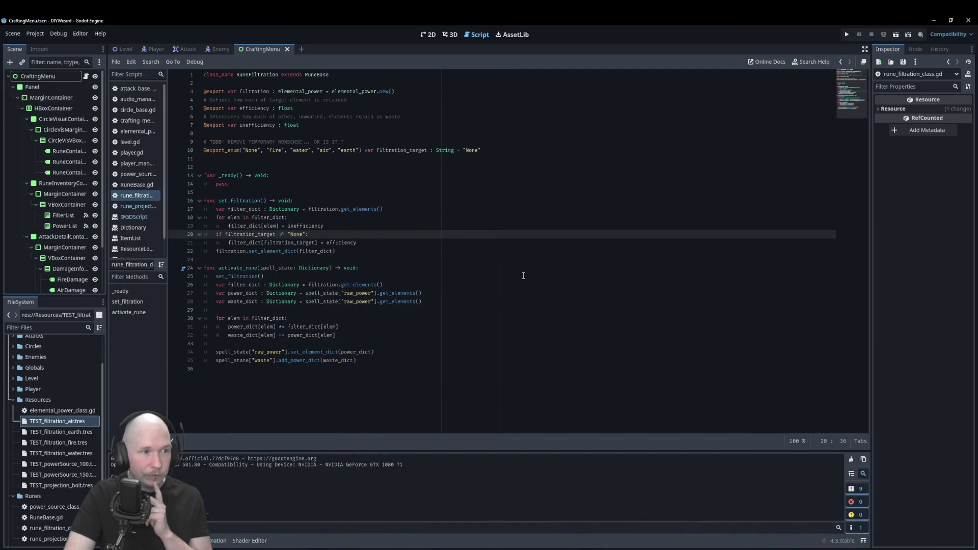
Step: Open the rune_projection script, remove the empty indented line 28, and save
{"action": "key", "text": "Down"}
{"action": "key", "text": "Down"}
{"action": "key", "text": "Up"}
{"action": "key", "text": "Up"}
{"action": "key", "text": "Up"}
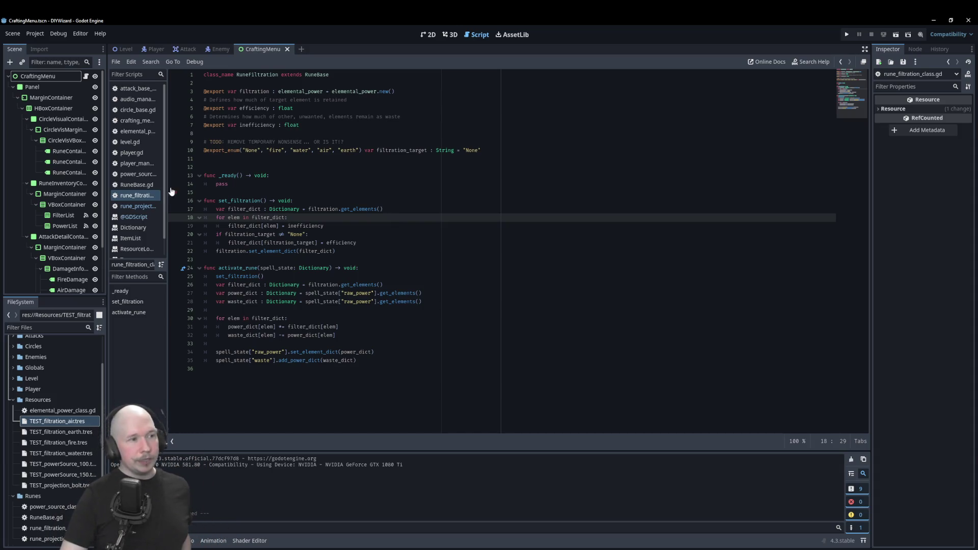
{"action": "left_click", "coordinate": [139, 206]}
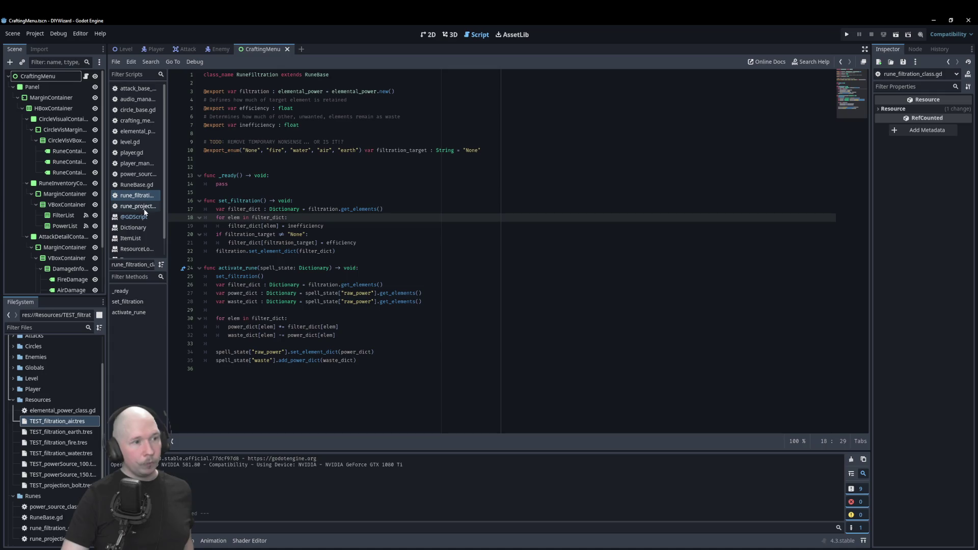
{"action": "left_click", "coordinate": [399, 270]}
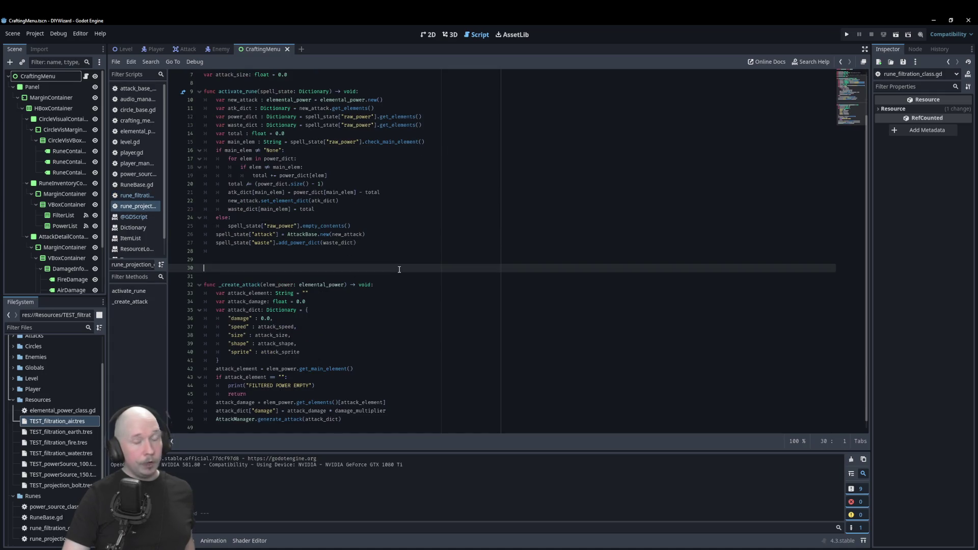
{"action": "left_click", "coordinate": [248, 253]}
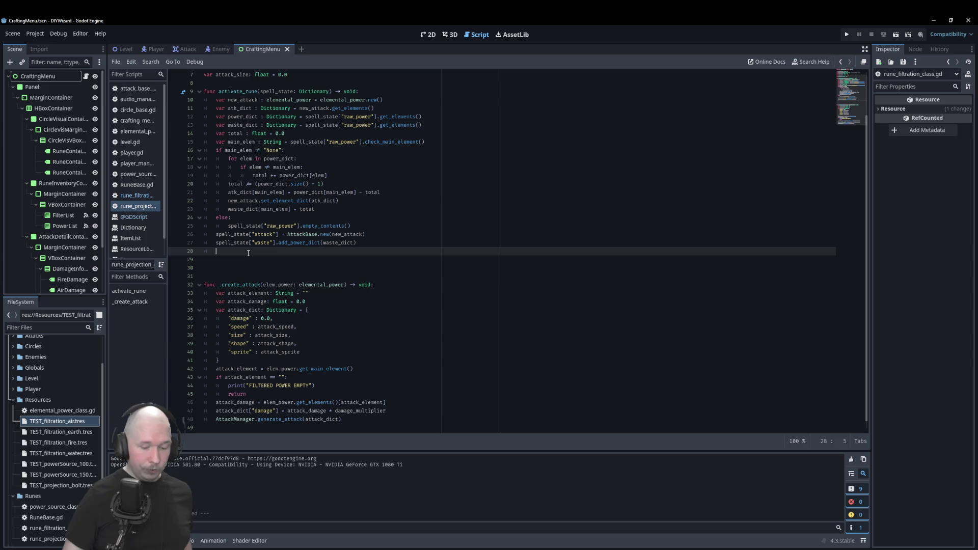
{"action": "key", "text": "BackSpace"}
{"action": "key", "text": "BackSpace"}
{"action": "key", "text": "ctrl+s"}
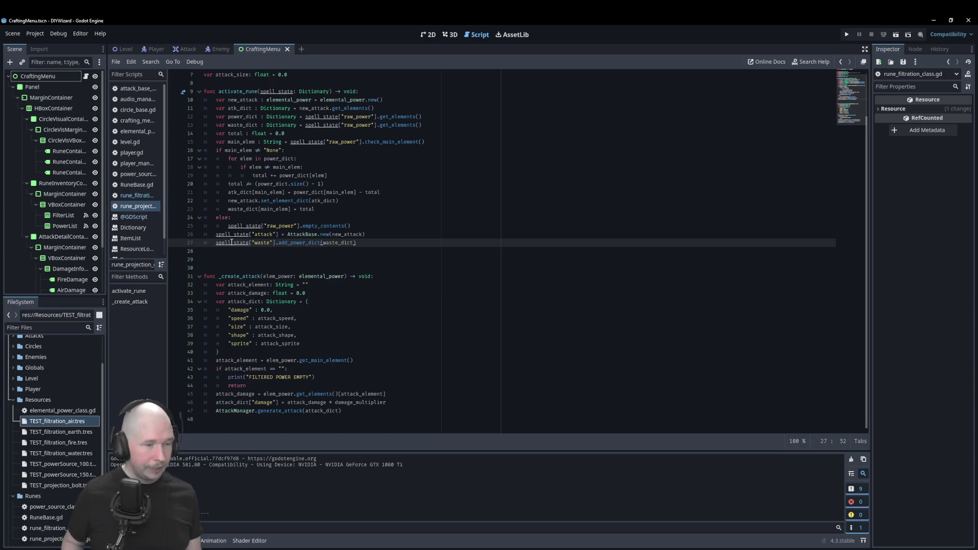
Step: Review the activate_rune and _create_attack code in the rune projection script
{"action": "left_click", "coordinate": [403, 218]}
{"action": "left_click", "coordinate": [406, 210]}
{"action": "left_click", "coordinate": [406, 218]}
{"action": "left_click", "coordinate": [401, 257]}
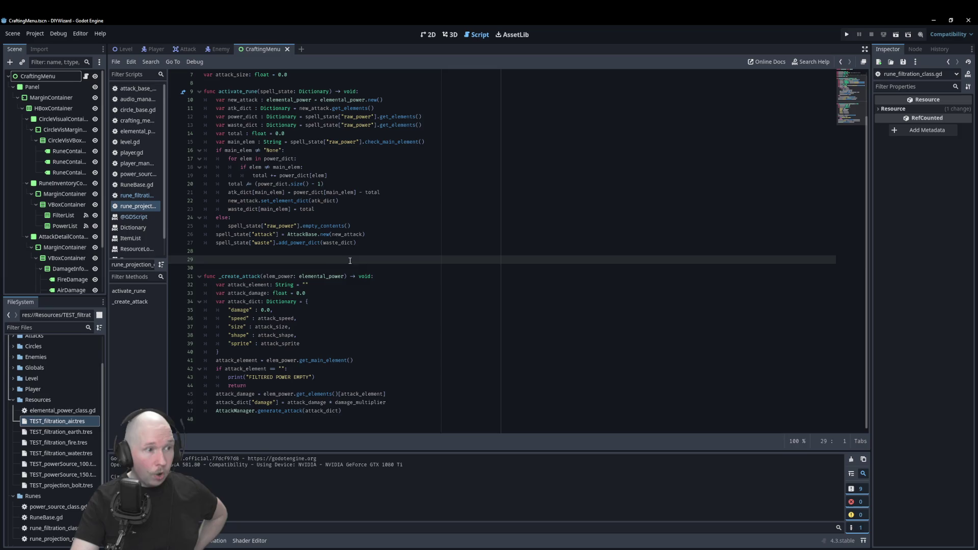
Step: Read through circle_base.gd's cooldown code, then open player_manager.gd at empty line 18
{"action": "left_click", "coordinate": [133, 110]}
{"action": "scroll", "coordinate": [421, 241], "scroll_direction": "down", "scroll_amount": 2}
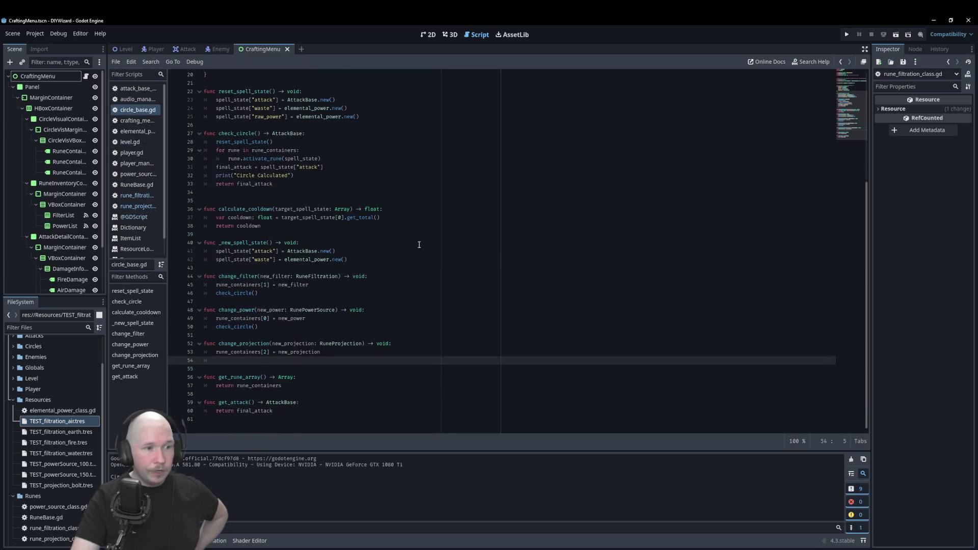
{"action": "scroll", "coordinate": [266, 246], "scroll_direction": "up", "scroll_amount": 5}
{"action": "scroll", "coordinate": [267, 246], "scroll_direction": "down", "scroll_amount": 1}
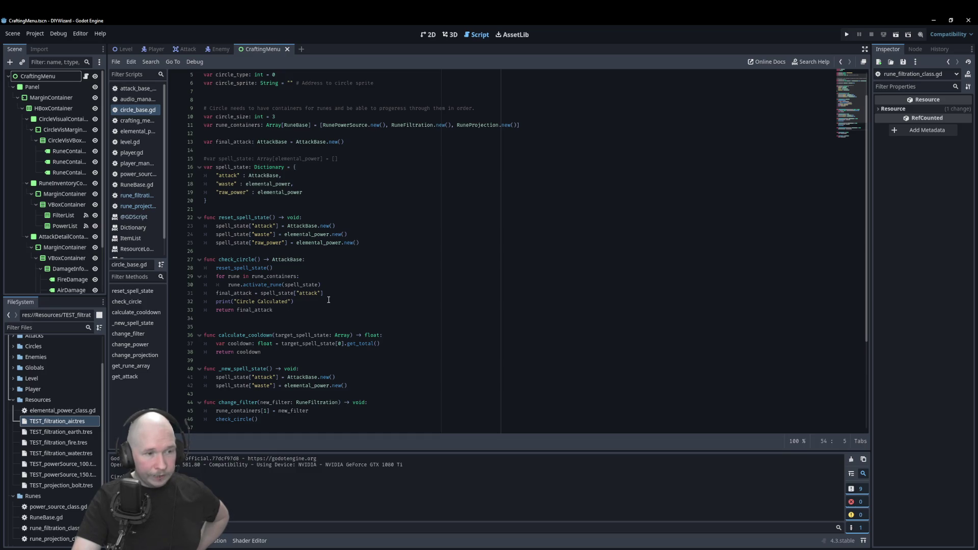
{"action": "scroll", "coordinate": [270, 229], "scroll_direction": "up", "scroll_amount": 1}
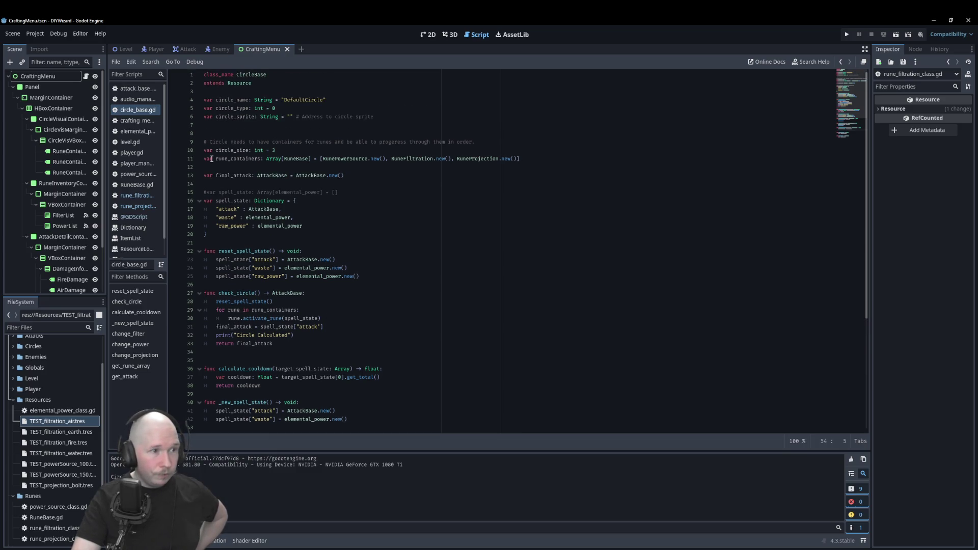
{"action": "left_click", "coordinate": [369, 183]}
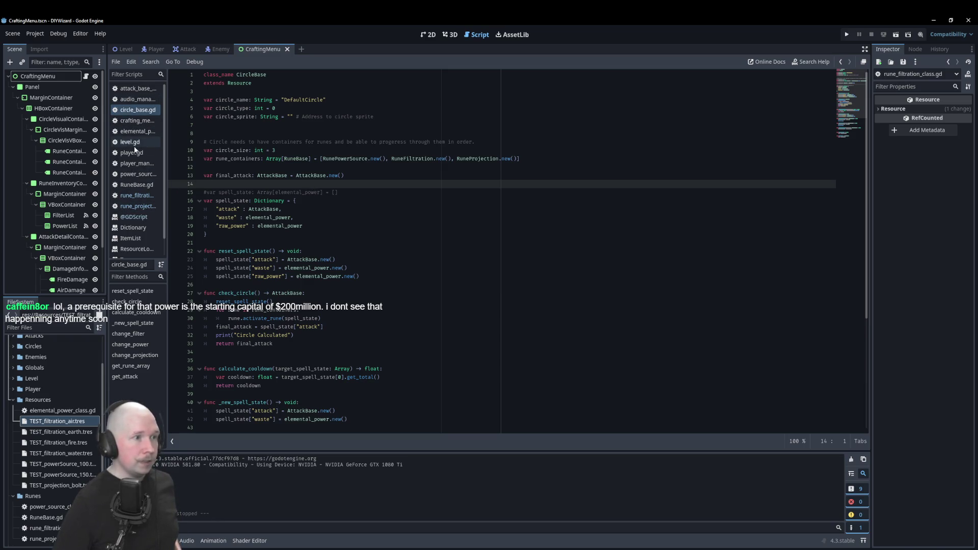
{"action": "left_click", "coordinate": [135, 163]}
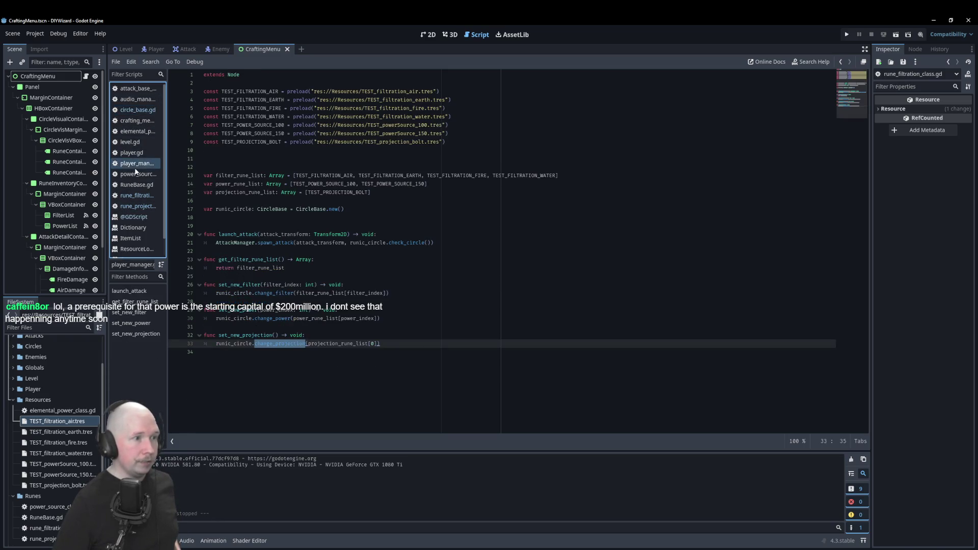
{"action": "left_click", "coordinate": [270, 218]}
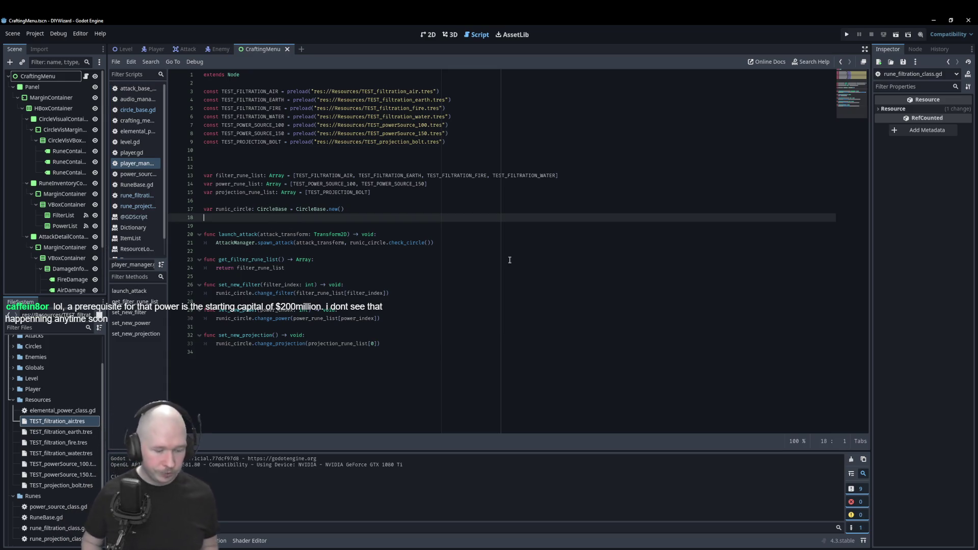
Step: Write var circle_cooldown: float = 0.0 on line 18 of player_manager.gd
{"action": "type", "text": "V"}
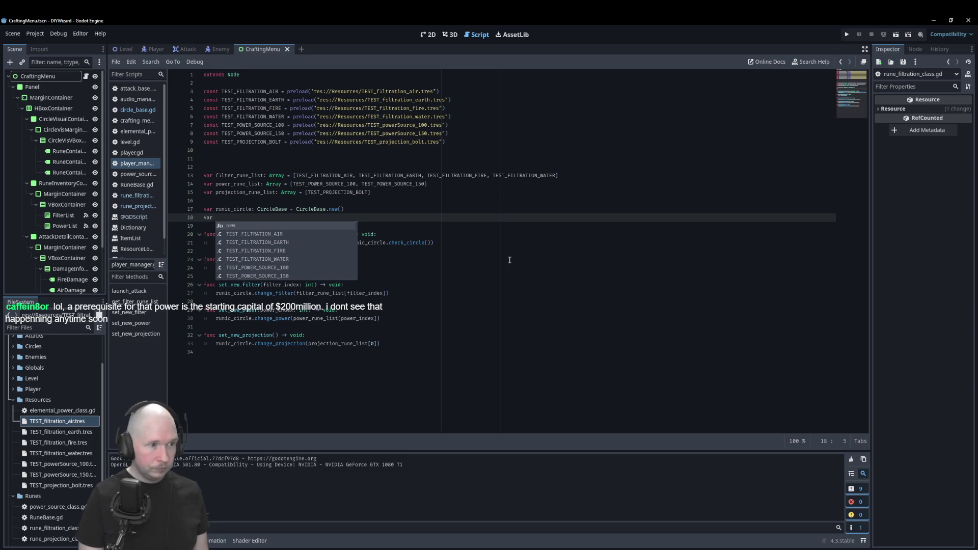
{"action": "key", "text": "BackSpace"}
{"action": "type", "text": "var coold"}
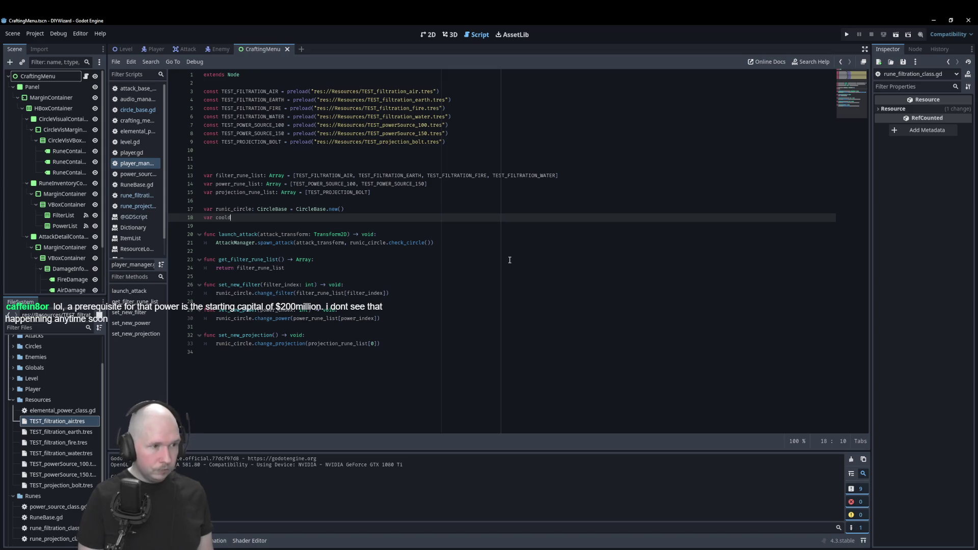
{"action": "key", "text": "BackSpace"}
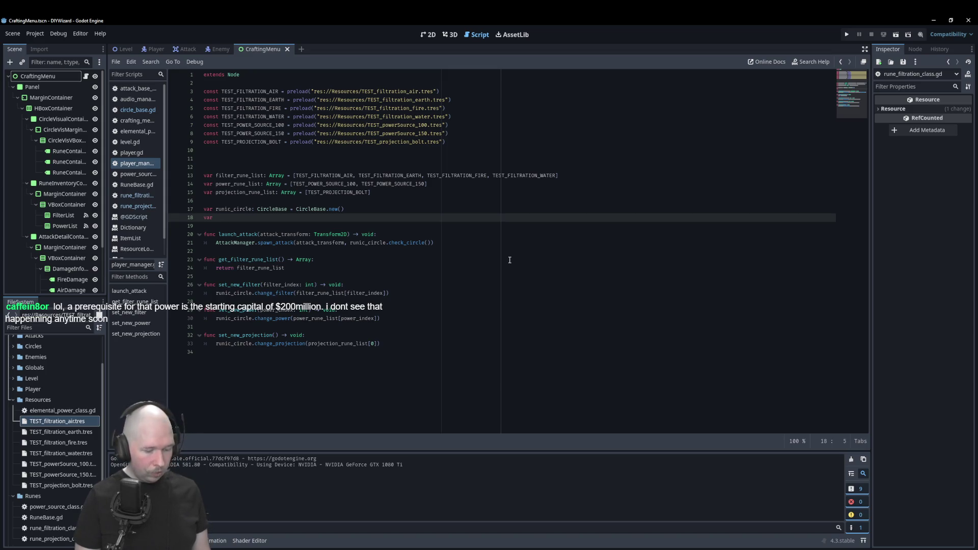
{"action": "key", "text": "BackSpace"}
{"action": "type", "text": "irl"}
{"action": "key", "text": "BackSpace"}
{"action": "type", "text": "cle"}
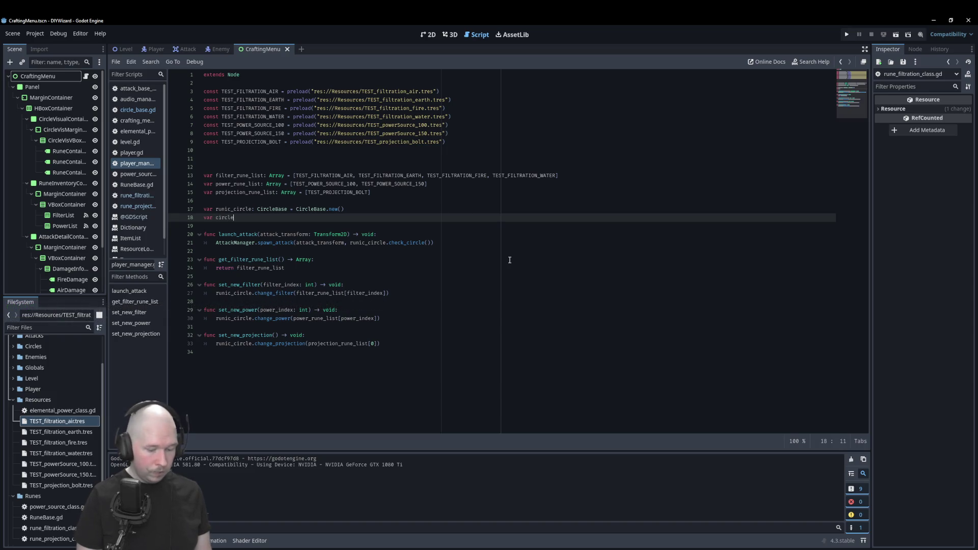
{"action": "type", "text": "_cooldown: "}
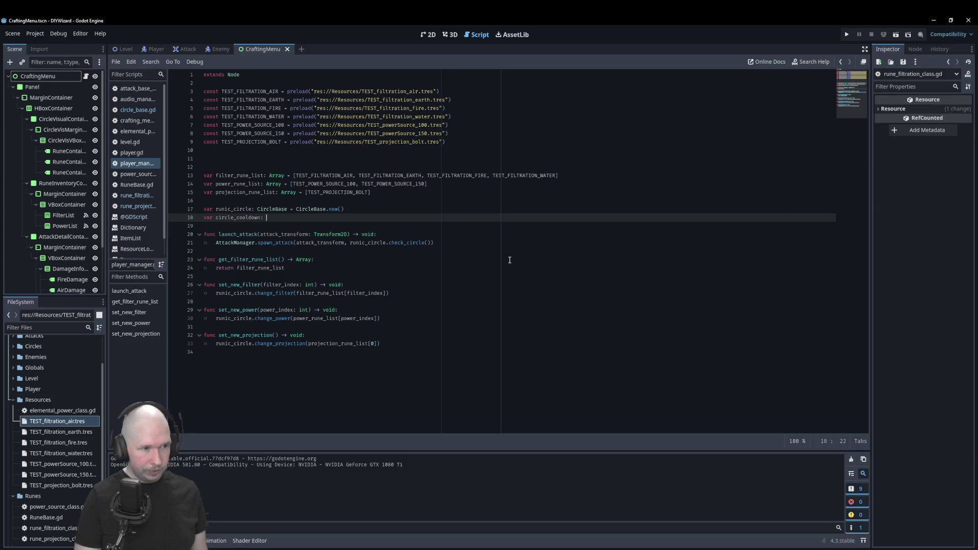
{"action": "type", "text": "fl"}
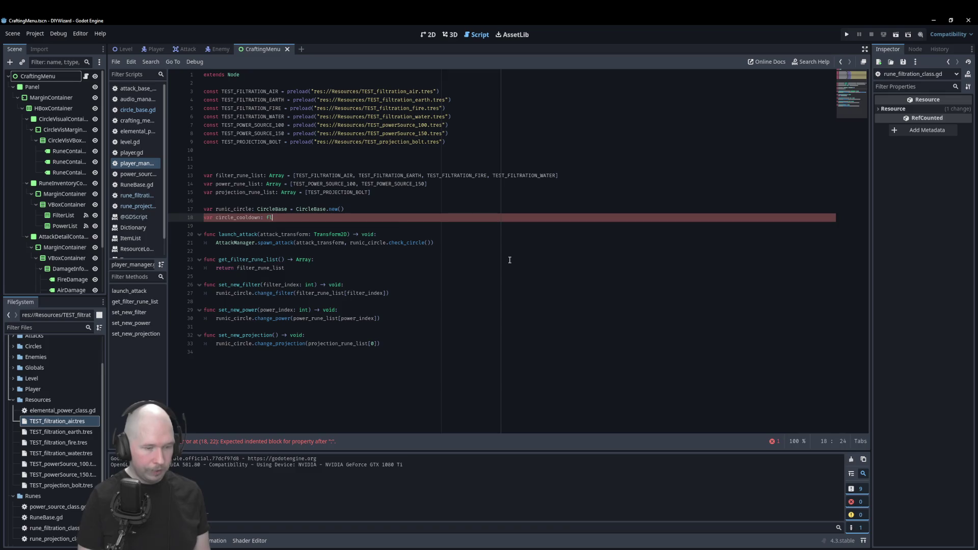
{"action": "type", "text": "oat = 0.0"}
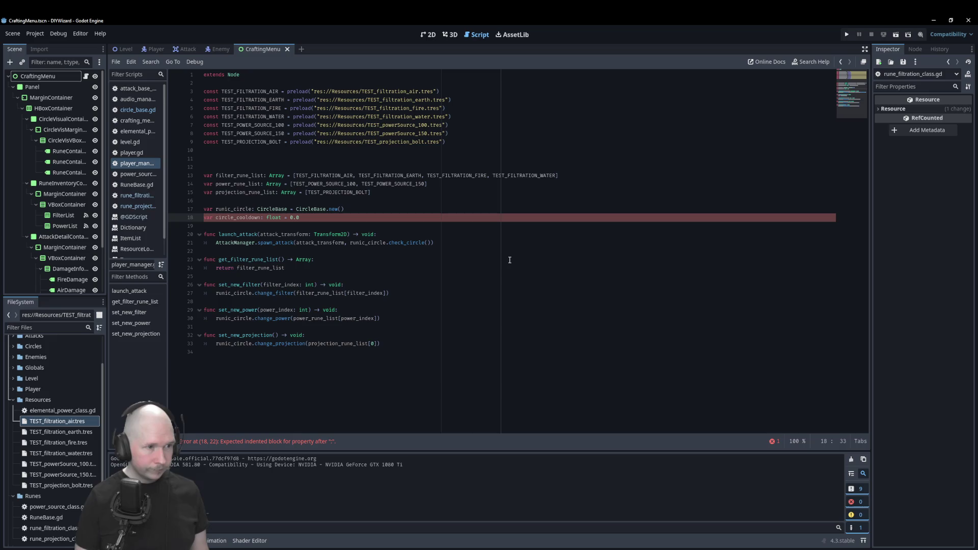
{"action": "key", "text": "BackSpace"}
{"action": "key", "text": "BackSpace"}
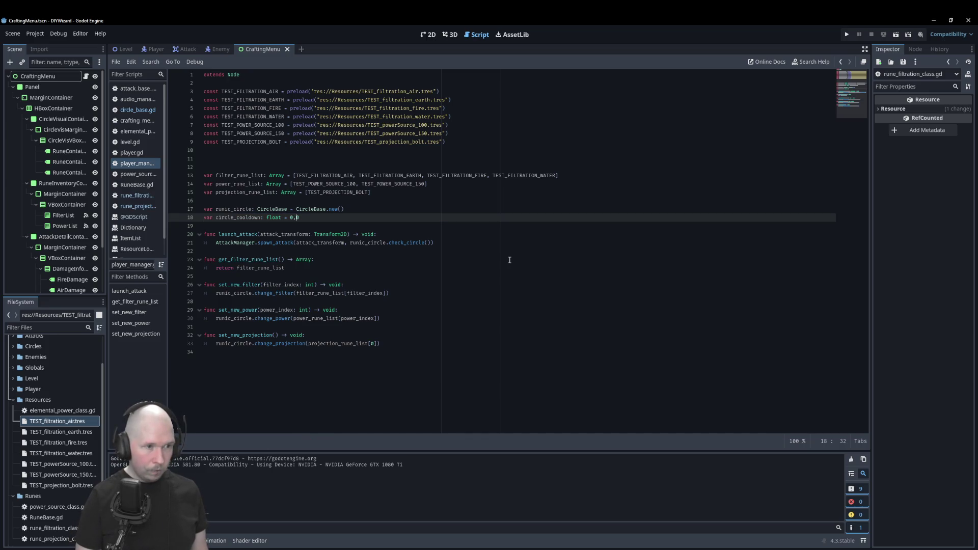
{"action": "type", "text": "."}
{"action": "key", "text": "Escape"}
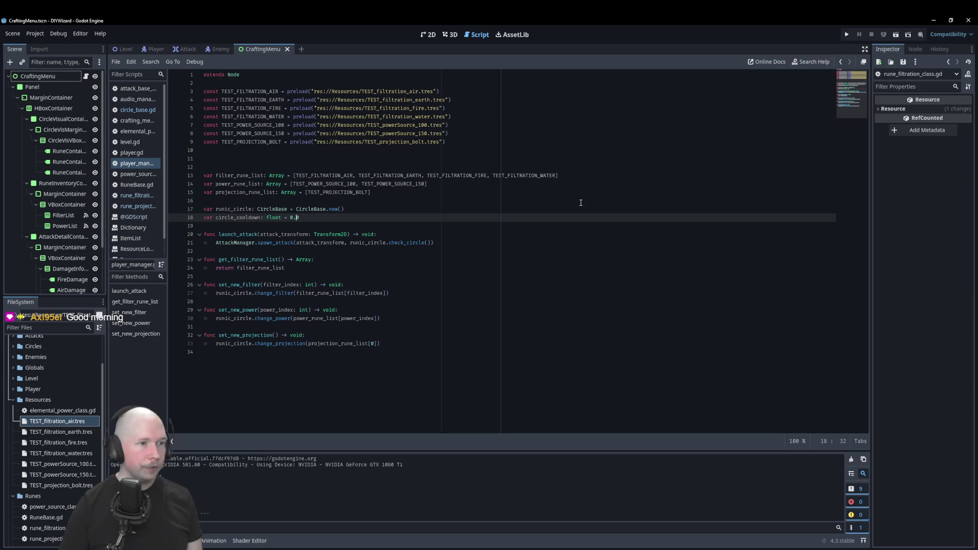
{"action": "left_click", "coordinate": [393, 220]}
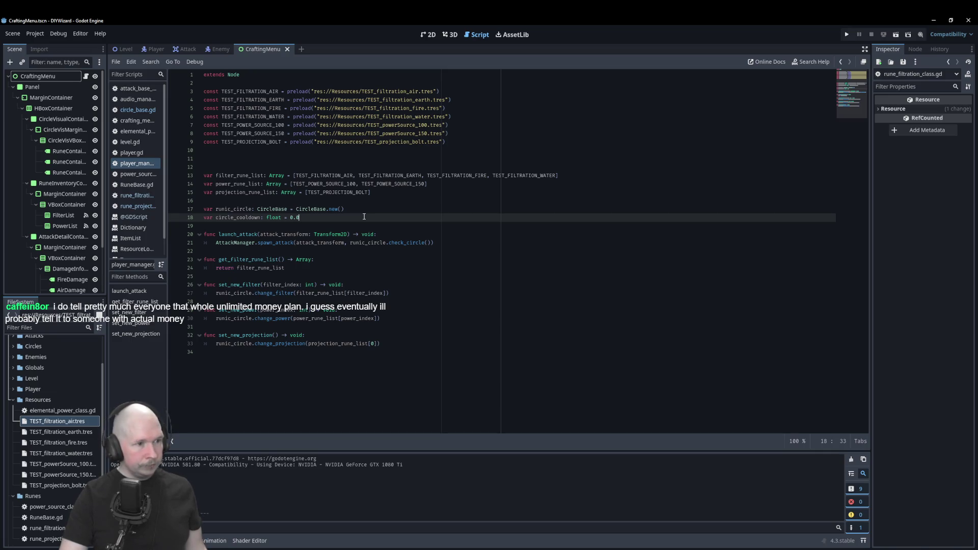
Step: Reopen circle_base.gd and place the caret at the end of line 32
{"action": "left_click", "coordinate": [134, 110]}
{"action": "scroll", "coordinate": [343, 270], "scroll_direction": "down", "scroll_amount": 5}
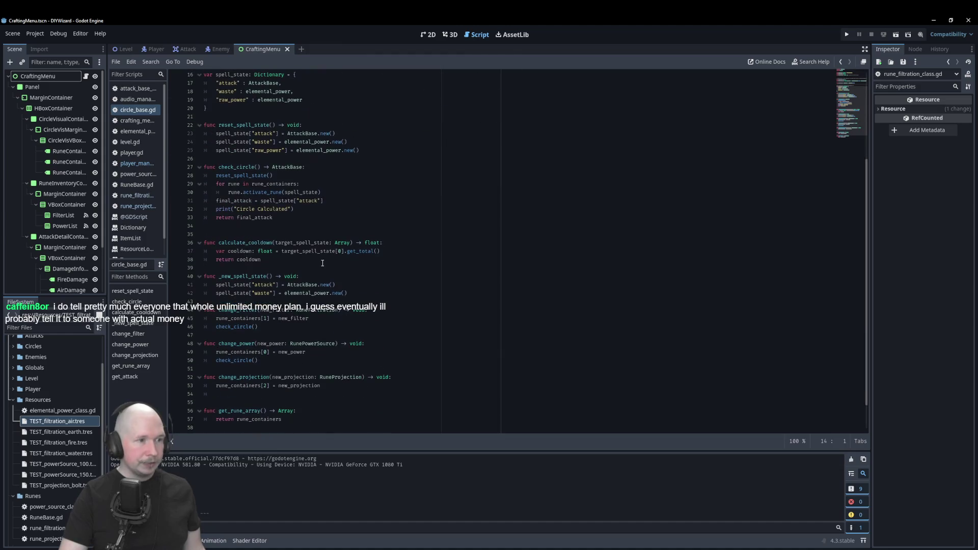
{"action": "left_click", "coordinate": [381, 209]}
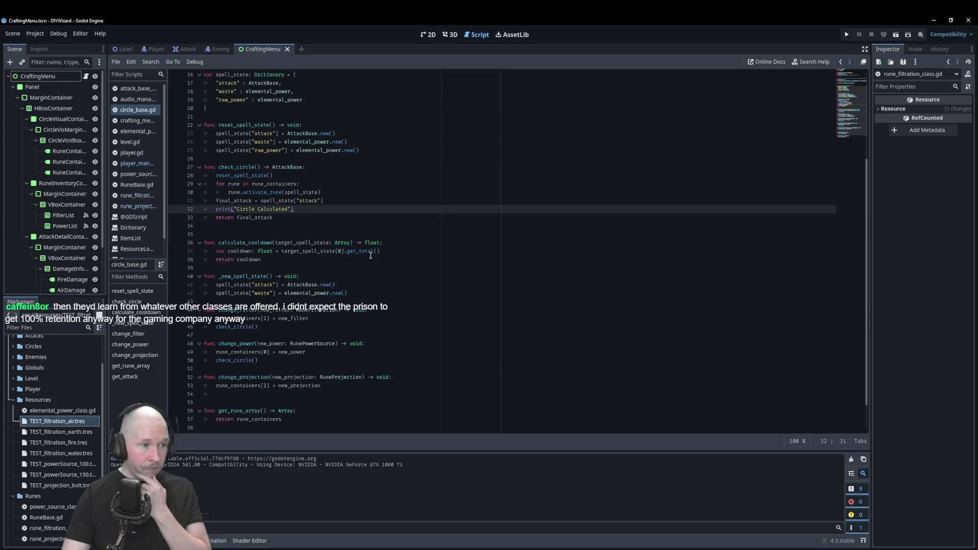
Step: Add a calculate_cooldown() call after the print line in check_circle
{"action": "key", "text": "Return"}
{"action": "type", "text": "calcula"}
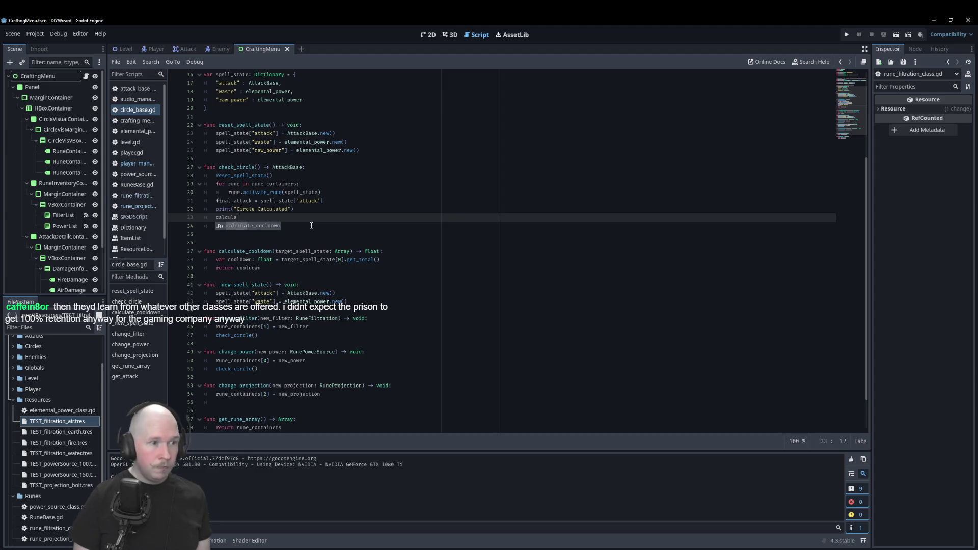
{"action": "key", "text": "Return"}
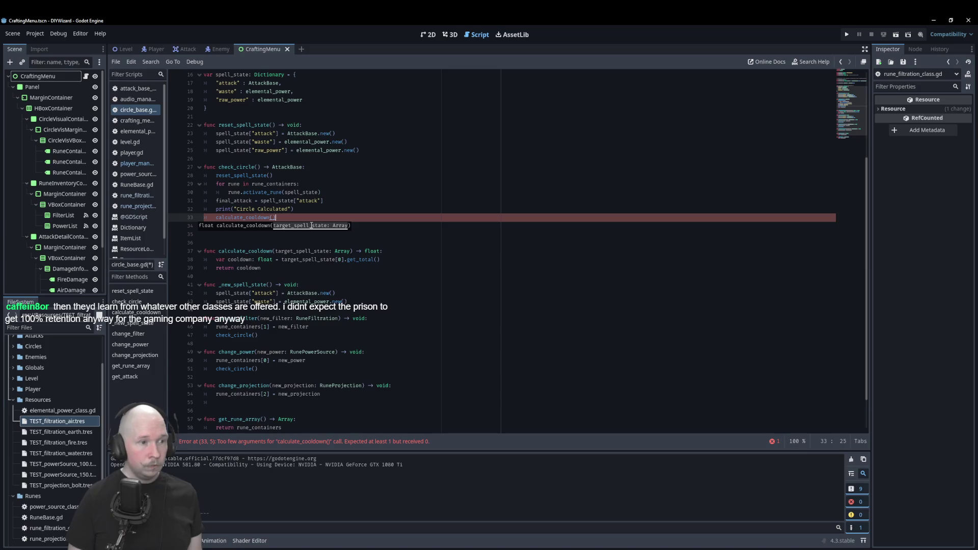
{"action": "key", "text": "Home"}
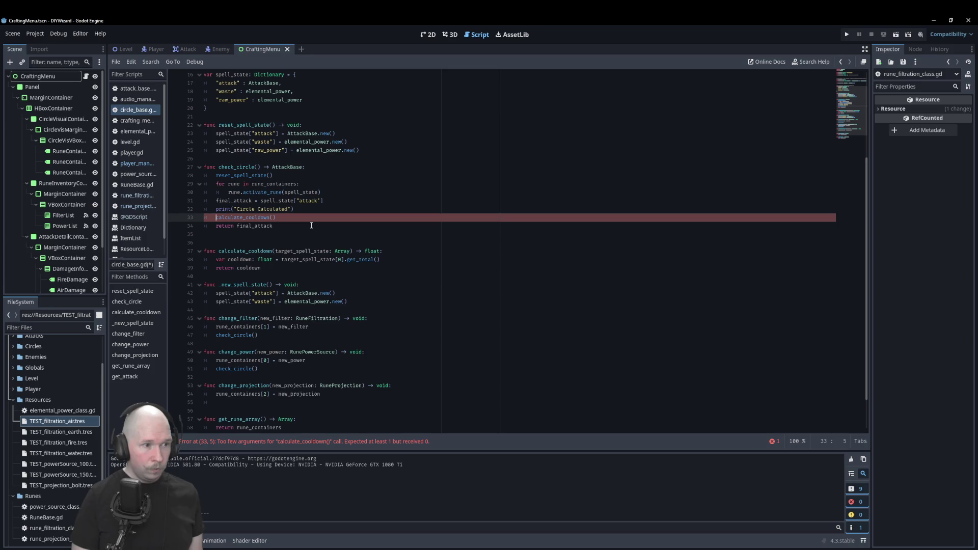
{"action": "type", "text": "PlayerMan"}
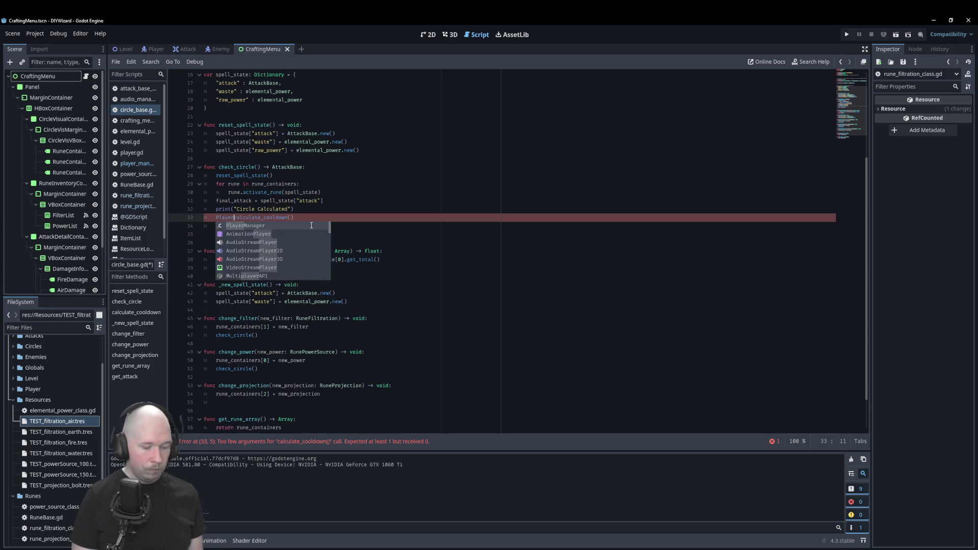
{"action": "type", "text": "age"}
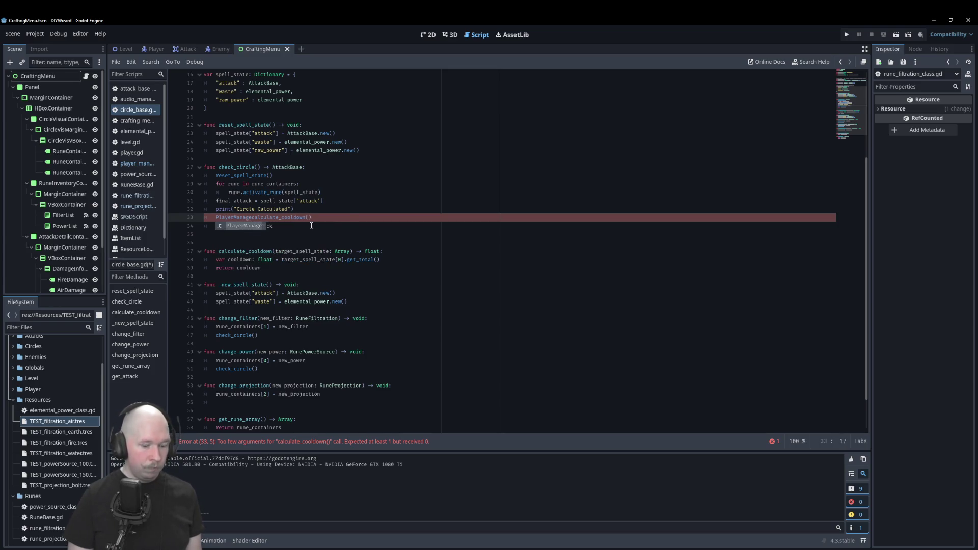
{"action": "type", "text": "."}
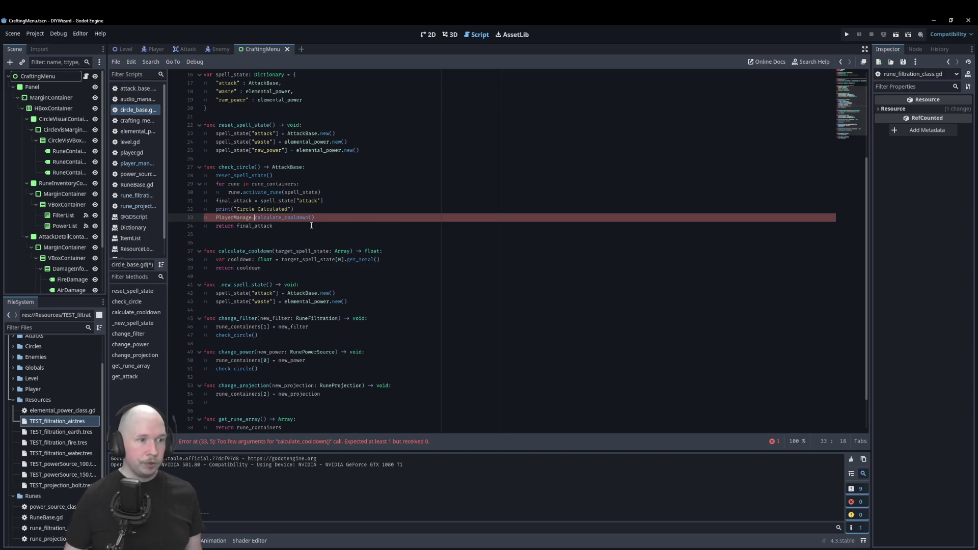
{"action": "type", "text": "cool"}
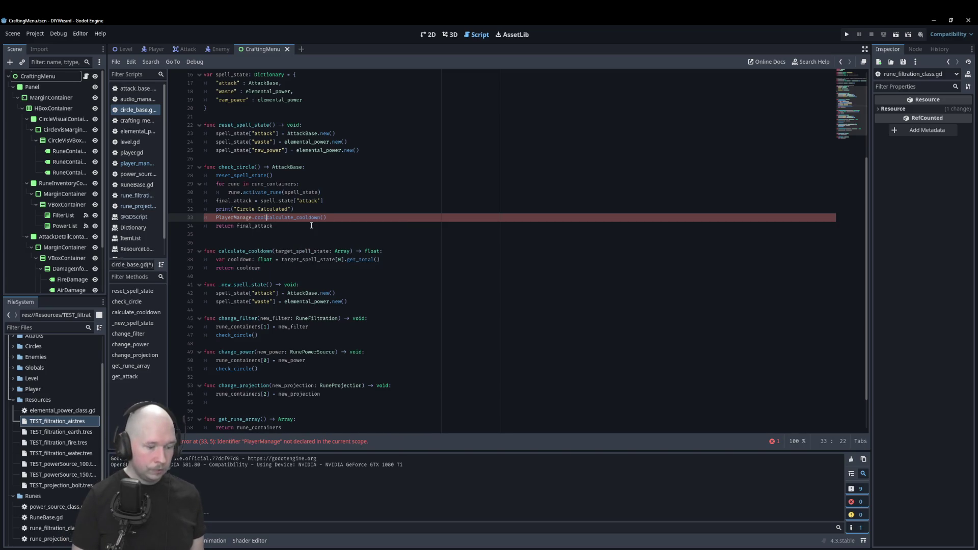
{"action": "key", "text": "BackSpace"}
{"action": "key", "text": "BackSpace"}
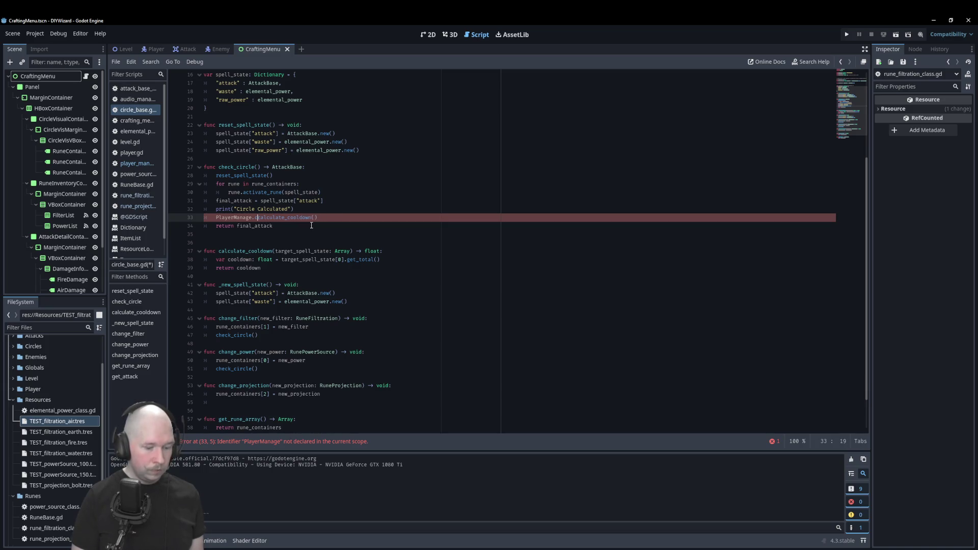
{"action": "type", "text": "rcle_cooldown"}
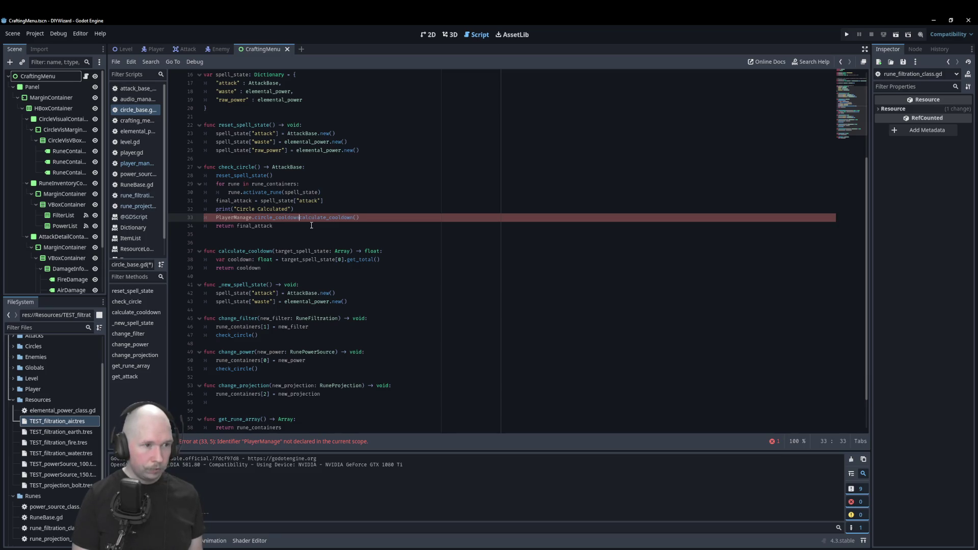
{"action": "type", "text": " ="}
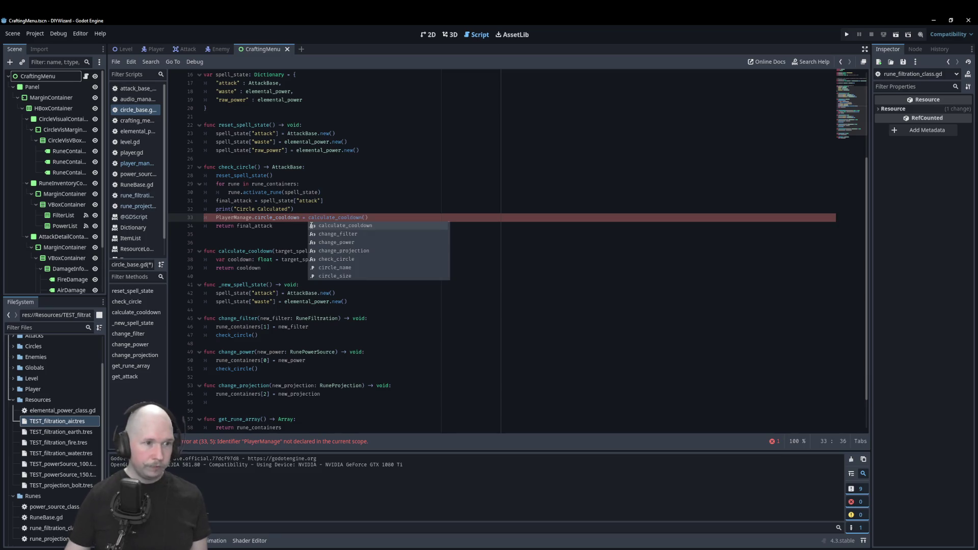
{"action": "left_click", "coordinate": [442, 151]}
Step: Remove calculate_cooldown's parameter and the PlayerManage.circle_cooldown assignment from the call
{"action": "left_click_drag", "start_coordinate": [350, 243], "coordinate": [275, 251]}
{"action": "key", "text": "BackSpace"}
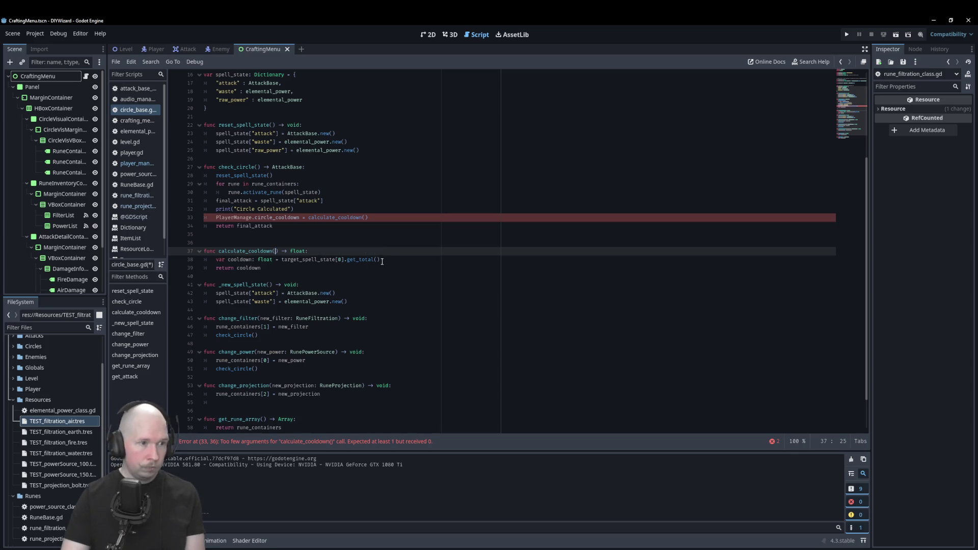
{"action": "left_click_drag", "start_coordinate": [299, 219], "coordinate": [216, 218]}
{"action": "key", "text": "ctrl+c"}
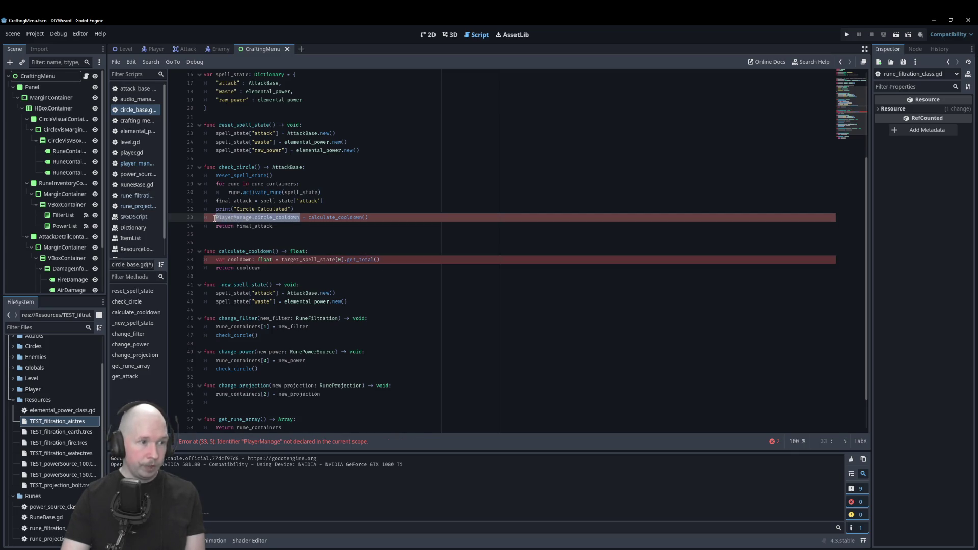
{"action": "key", "text": "Delete"}
{"action": "key", "text": "Delete"}
{"action": "key", "text": "Delete"}
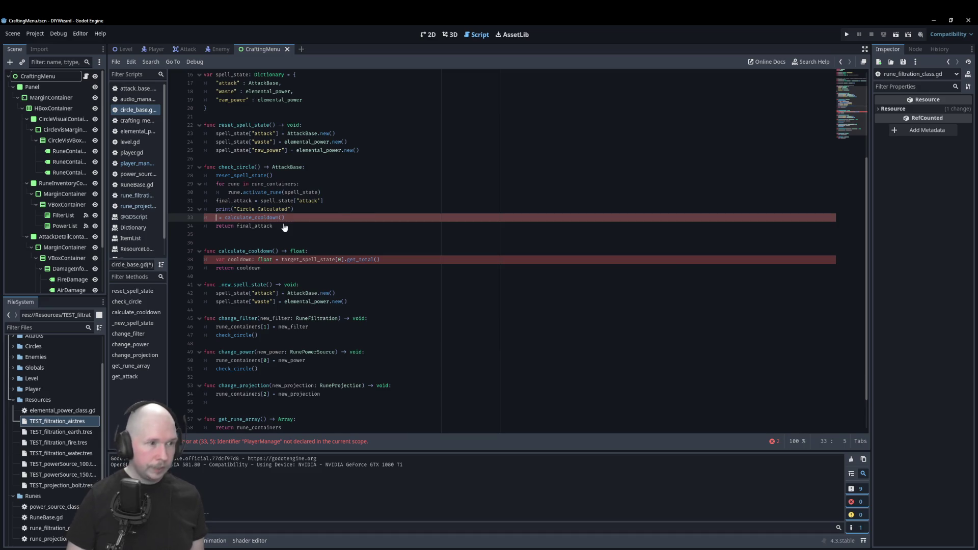
{"action": "key", "text": "Down"}
{"action": "key", "text": "Down"}
{"action": "key", "text": "Down"}
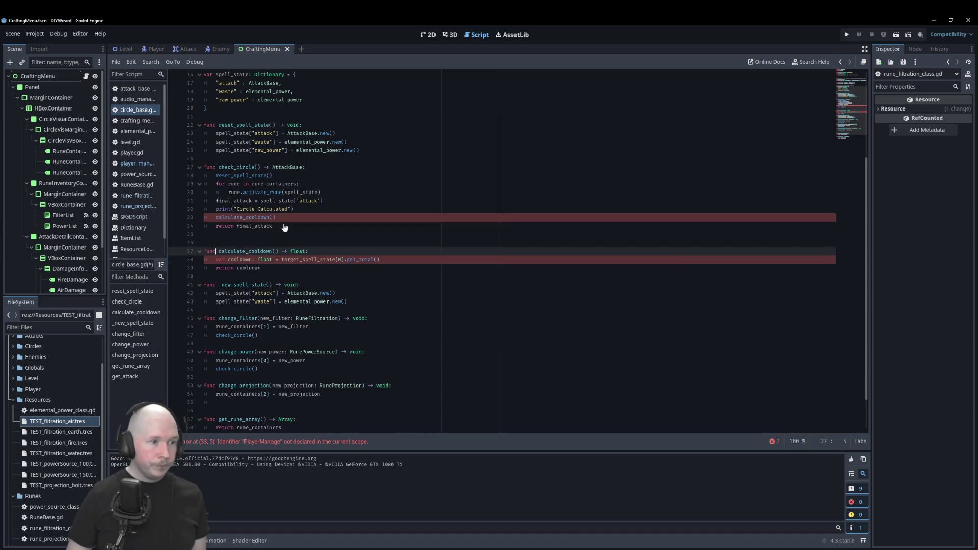
Step: Make calculate_cooldown return void and replace the return with PlayerManager.circle_cooldown = cooldown
{"action": "double_click", "coordinate": [297, 252]}
{"action": "type", "text": "void"}
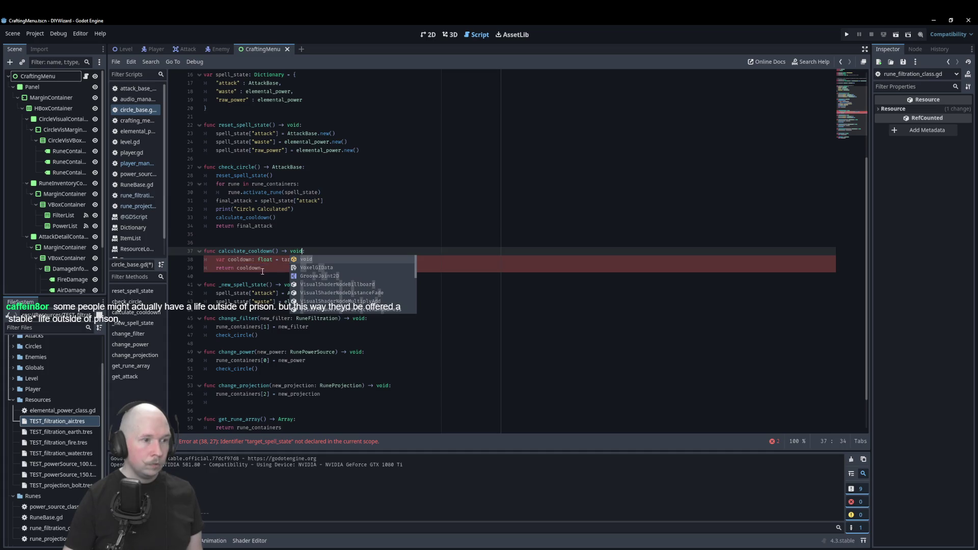
{"action": "left_click", "coordinate": [229, 270]}
{"action": "key", "text": "ctrl+v"}
{"action": "type", "text": "="}
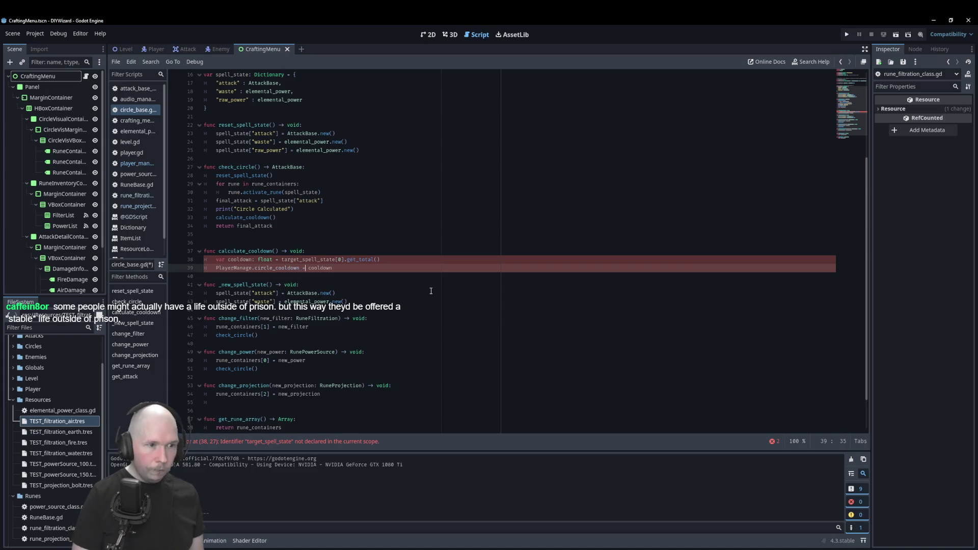
{"action": "left_click", "coordinate": [448, 195]}
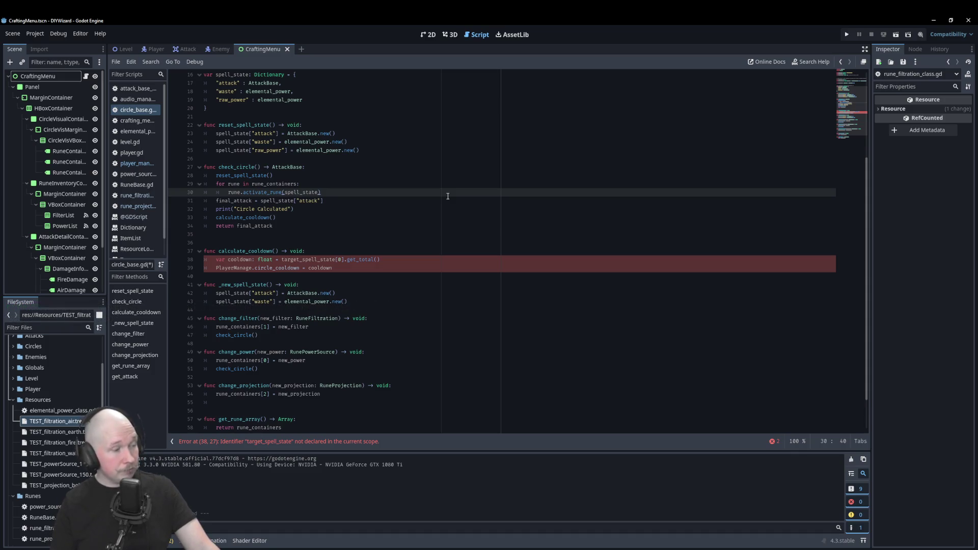
{"action": "left_click", "coordinate": [392, 263]}
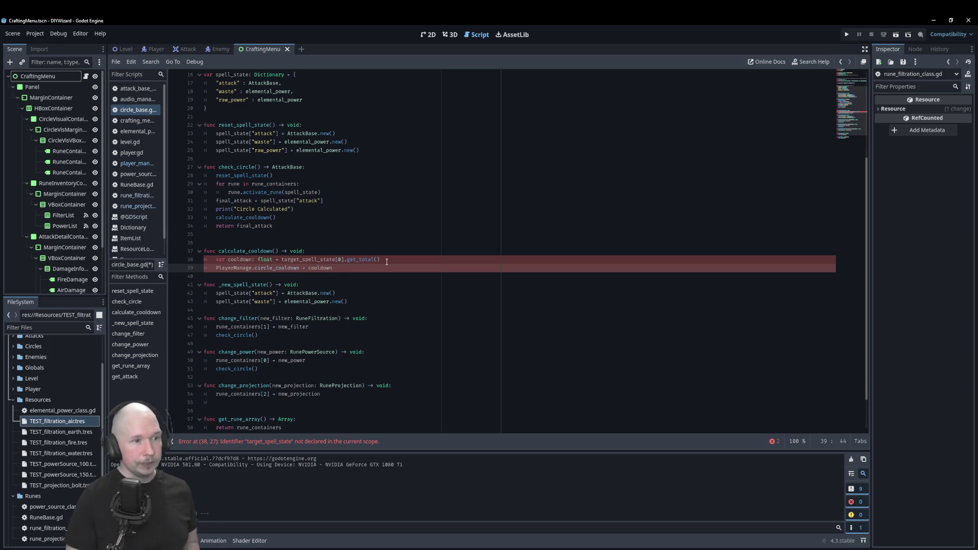
{"action": "key", "text": "Left"}
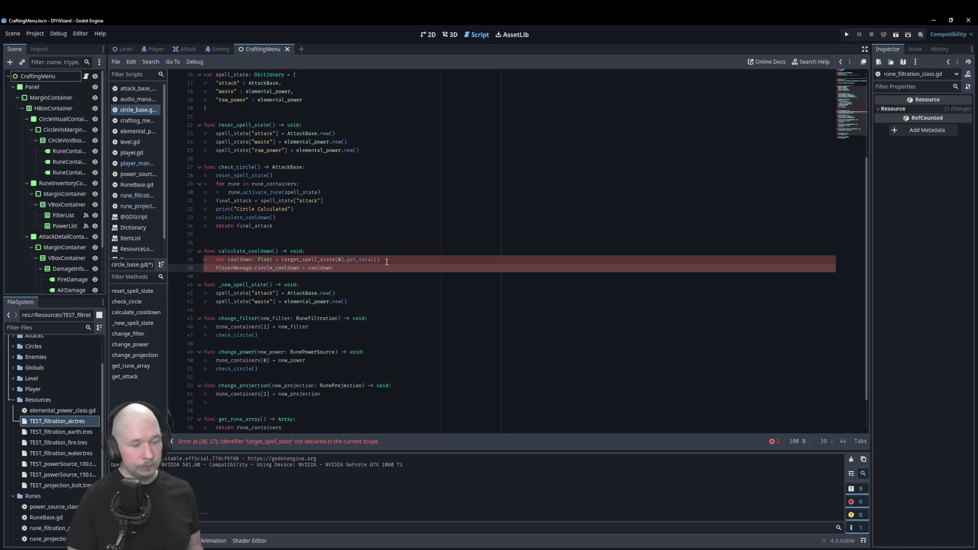
{"action": "key", "text": "ctrl+Left"}
{"action": "key", "text": "ctrl+Left"}
{"action": "type", "text": "r"}
{"action": "key", "text": "Up"}
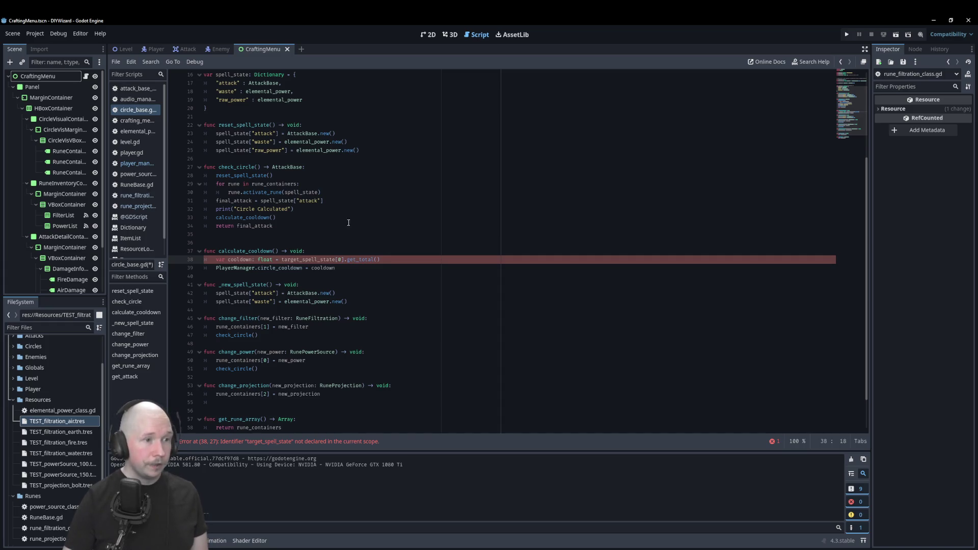
Step: Start cooldown at 0.0 and add a spell_state["raw_power"].get_dict() line below it
{"action": "left_click_drag", "start_coordinate": [288, 150], "coordinate": [211, 149]}
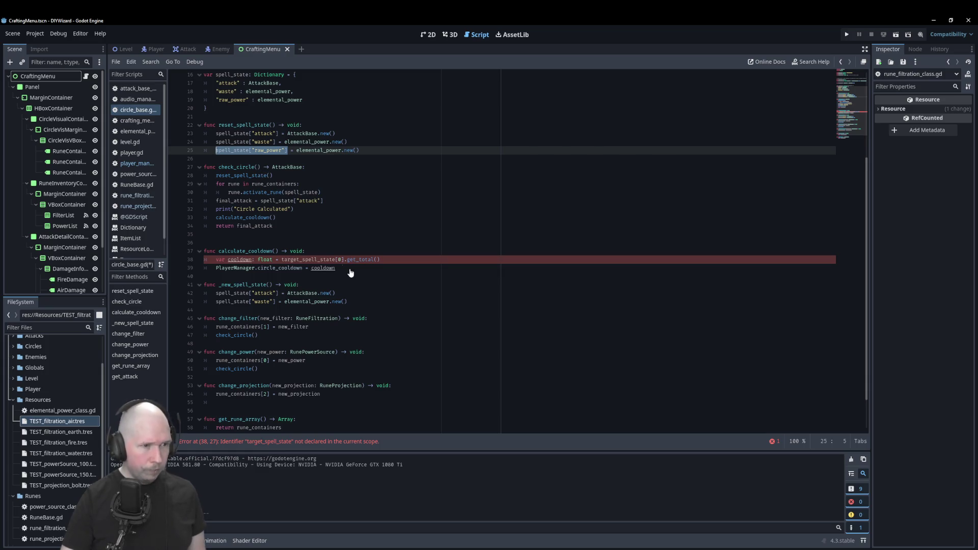
{"action": "left_click_drag", "start_coordinate": [379, 260], "coordinate": [281, 260]}
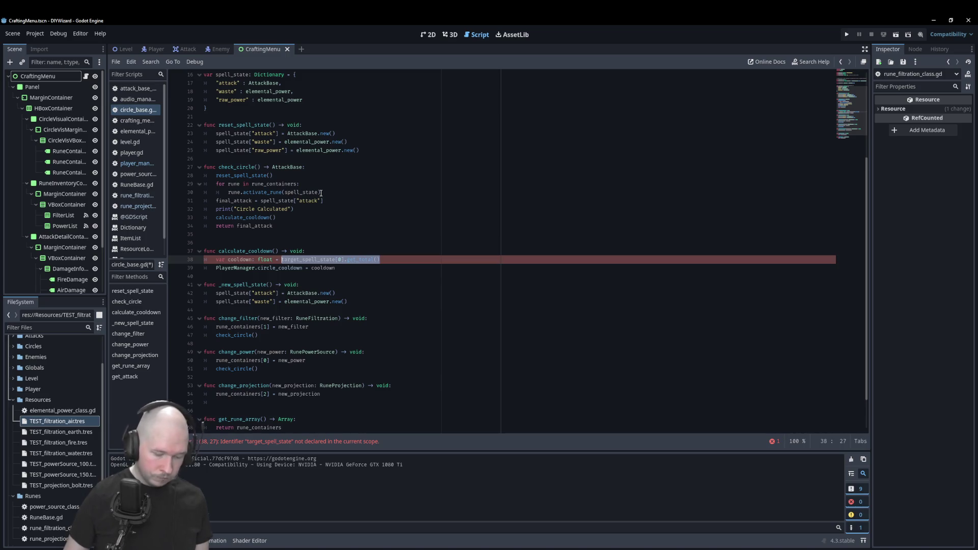
{"action": "type", "text": "0.0"}
{"action": "key", "text": "Return"}
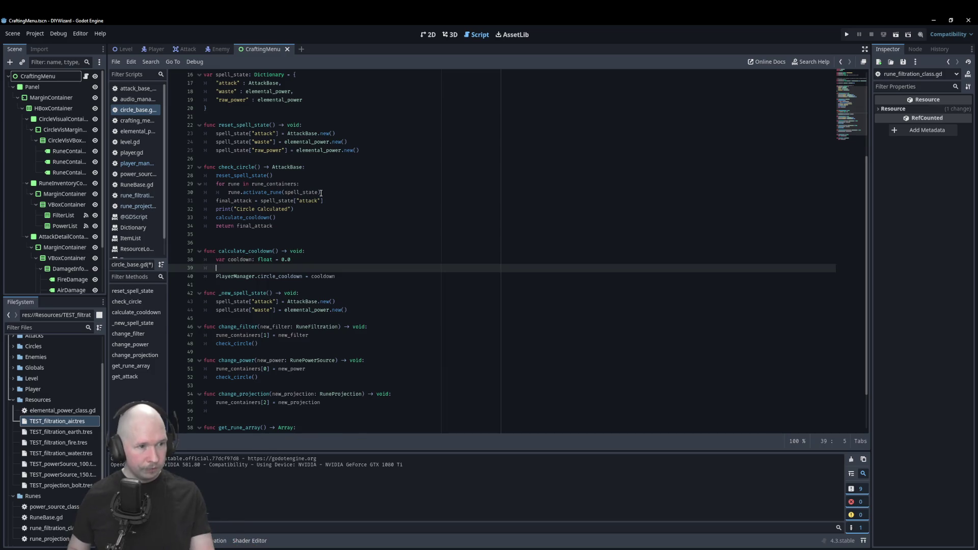
{"action": "type", "text": "spell_state[\"raw_power\"]"}
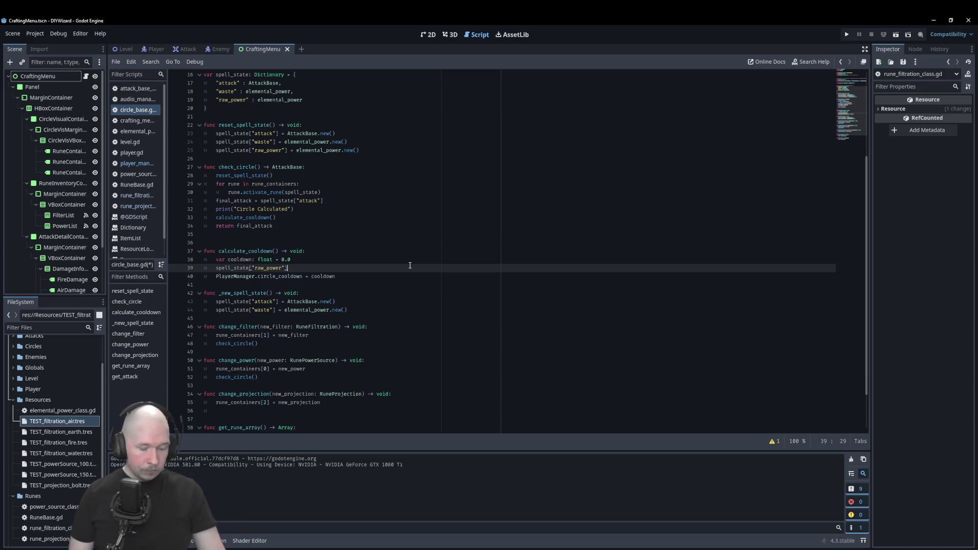
{"action": "type", "text": ".get"}
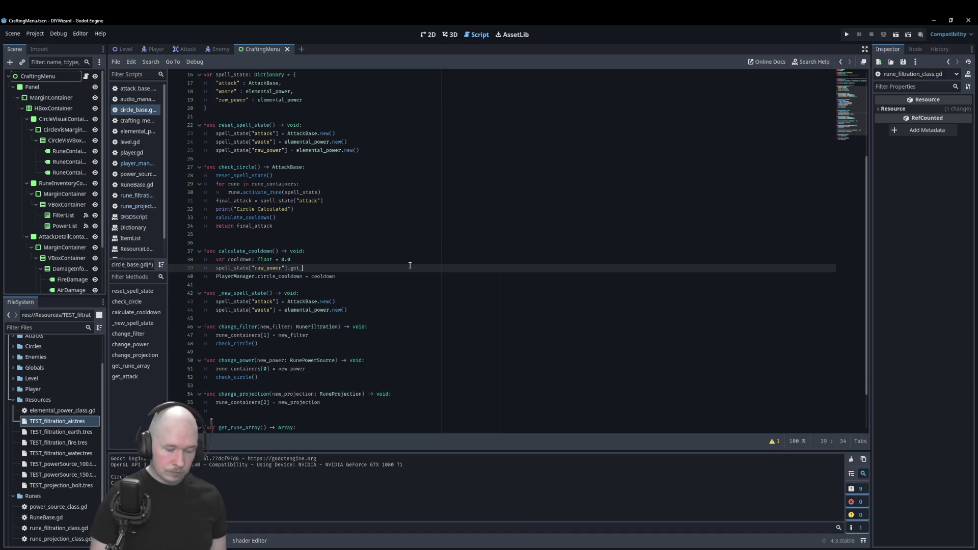
{"action": "type", "text": "_dict("}
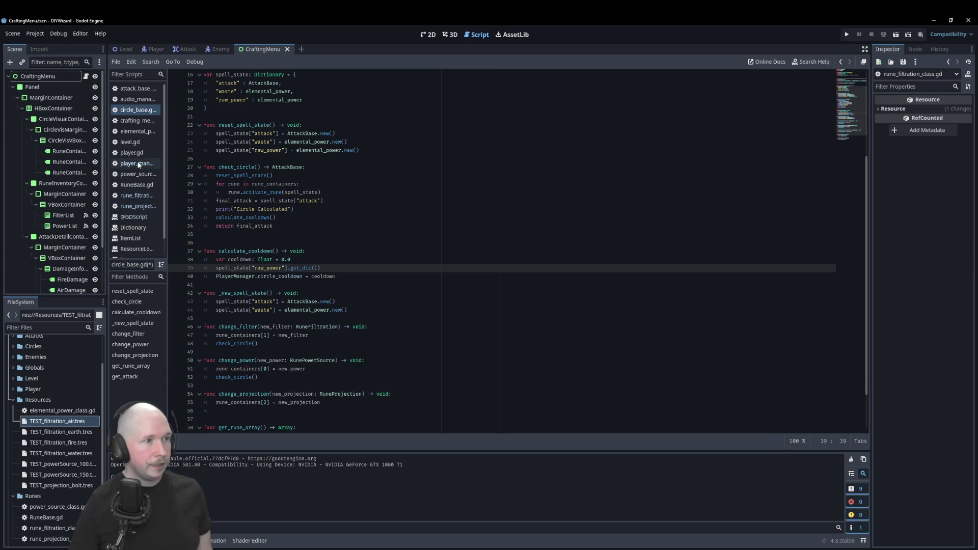
Step: Delete the check_waste_average and get_waste_average functions from elemental_power.gd
{"action": "left_click", "coordinate": [377, 209]}
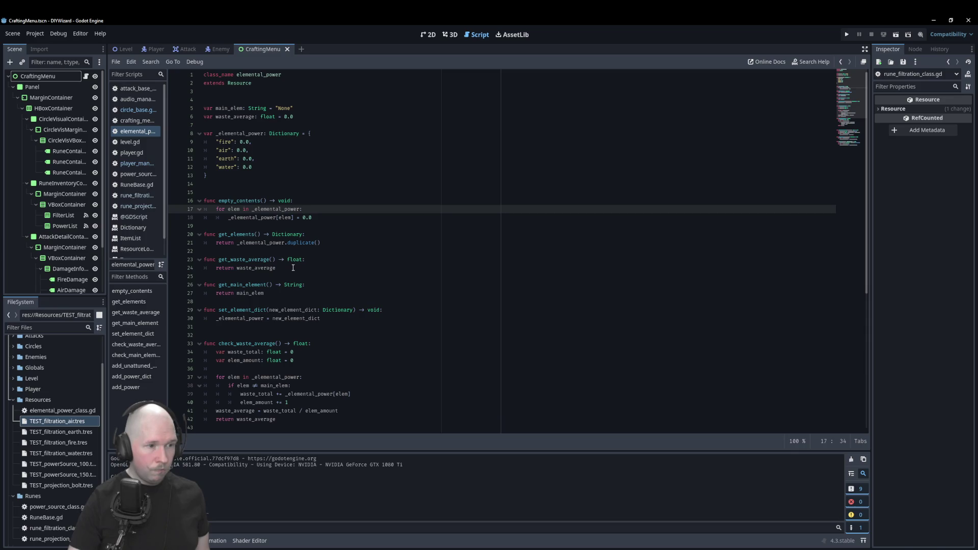
{"action": "scroll", "coordinate": [293, 267], "scroll_direction": "down", "scroll_amount": 2}
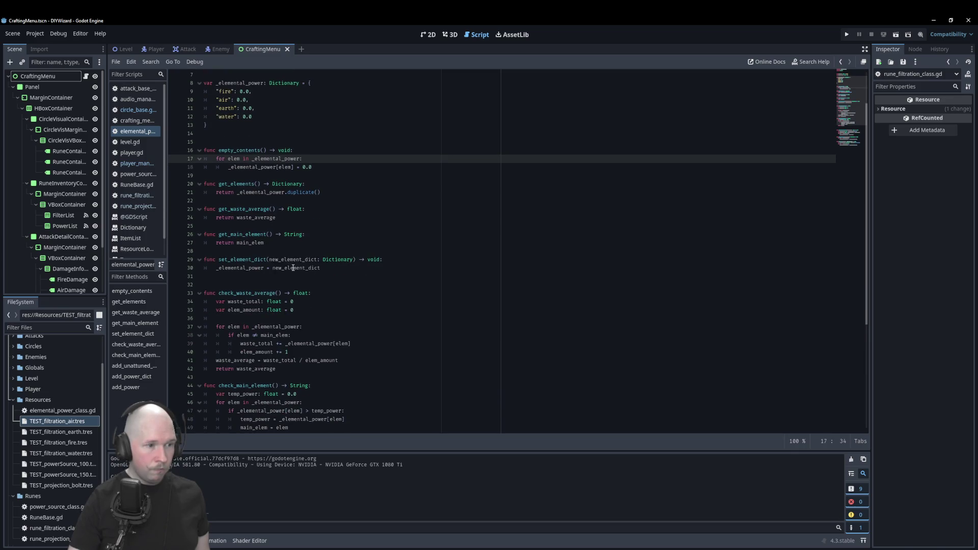
{"action": "left_click", "coordinate": [256, 369]}
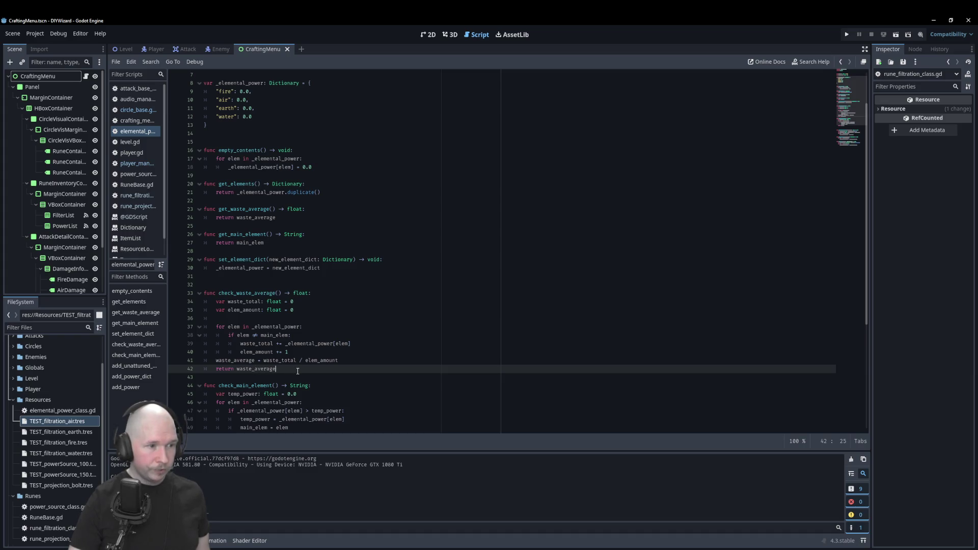
{"action": "left_click_drag", "start_coordinate": [301, 371], "coordinate": [179, 294]}
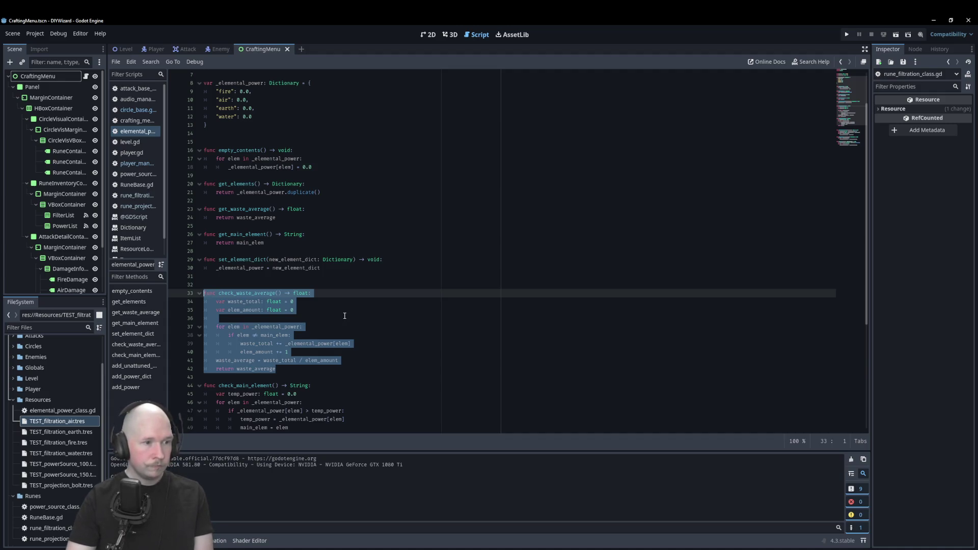
{"action": "key", "text": "Delete"}
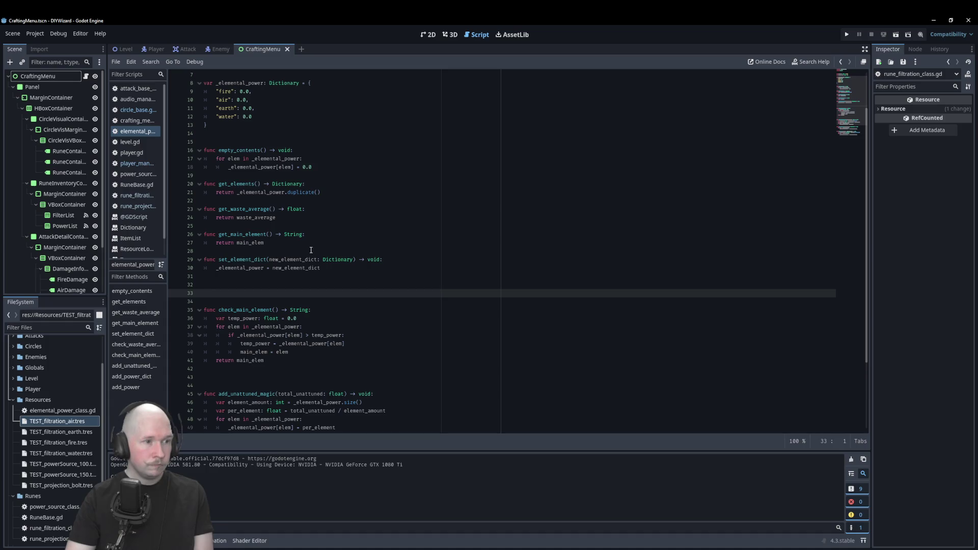
{"action": "left_click_drag", "start_coordinate": [289, 218], "coordinate": [204, 209]}
{"action": "key", "text": "Delete"}
{"action": "key", "text": "BackSpace"}
Step: Delete the waste_average variable declaration and save the script
{"action": "scroll", "coordinate": [281, 153], "scroll_direction": "up", "scroll_amount": 2}
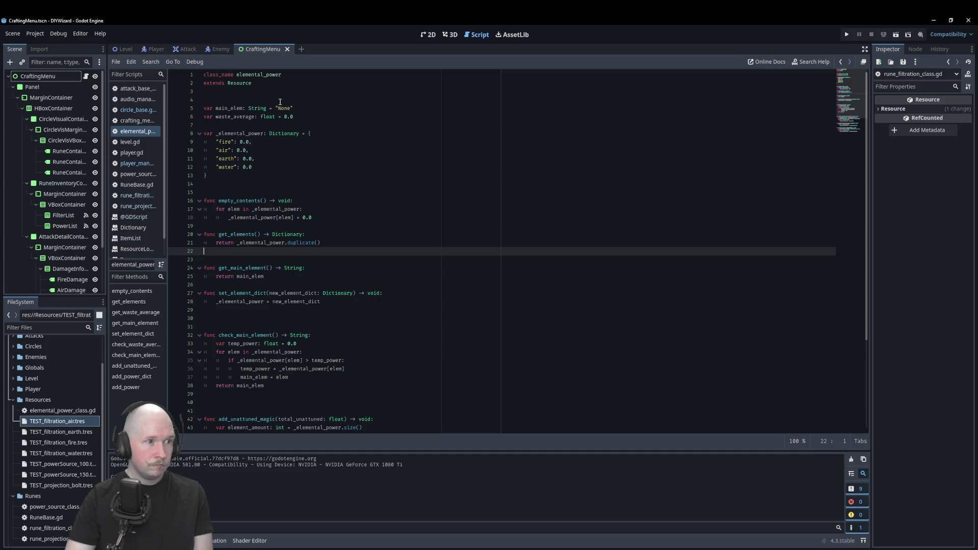
{"action": "left_click_drag", "start_coordinate": [294, 116], "coordinate": [204, 117]}
{"action": "key", "text": "Delete"}
{"action": "key", "text": "BackSpace"}
{"action": "left_click", "coordinate": [301, 173]}
{"action": "scroll", "coordinate": [331, 183], "scroll_direction": "down", "scroll_amount": 4}
{"action": "key", "text": "ctrl+s"}
{"action": "left_click", "coordinate": [393, 215]}
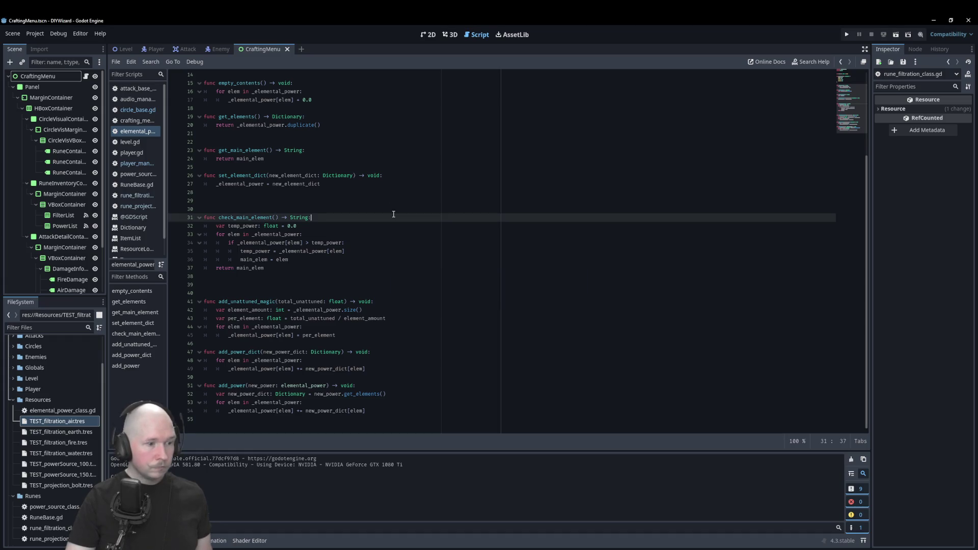
{"action": "scroll", "coordinate": [393, 214], "scroll_direction": "up", "scroll_amount": 4}
Step: Run the project and pick a power and the Water filter in the game
{"action": "key", "text": "F5"}
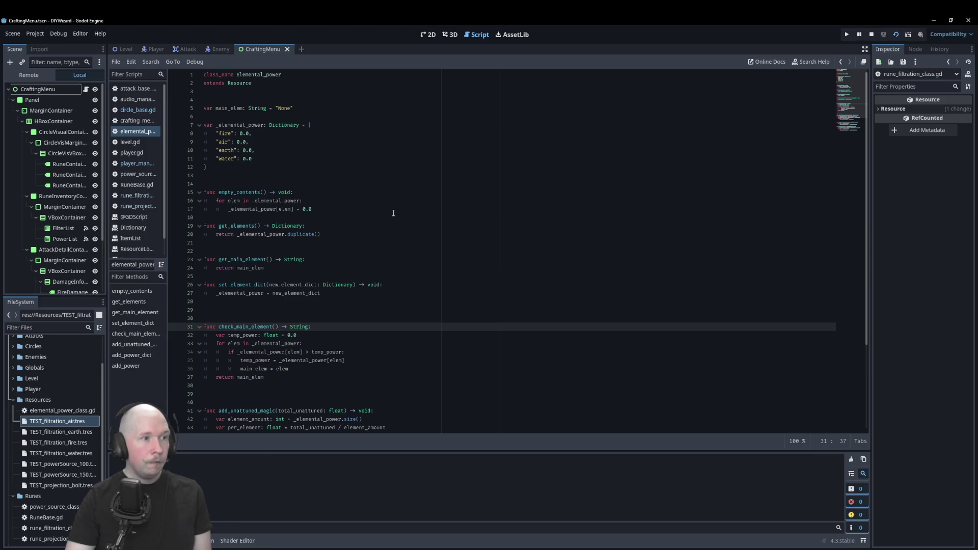
{"action": "left_click", "coordinate": [402, 217]}
{"action": "left_click", "coordinate": [399, 204]}
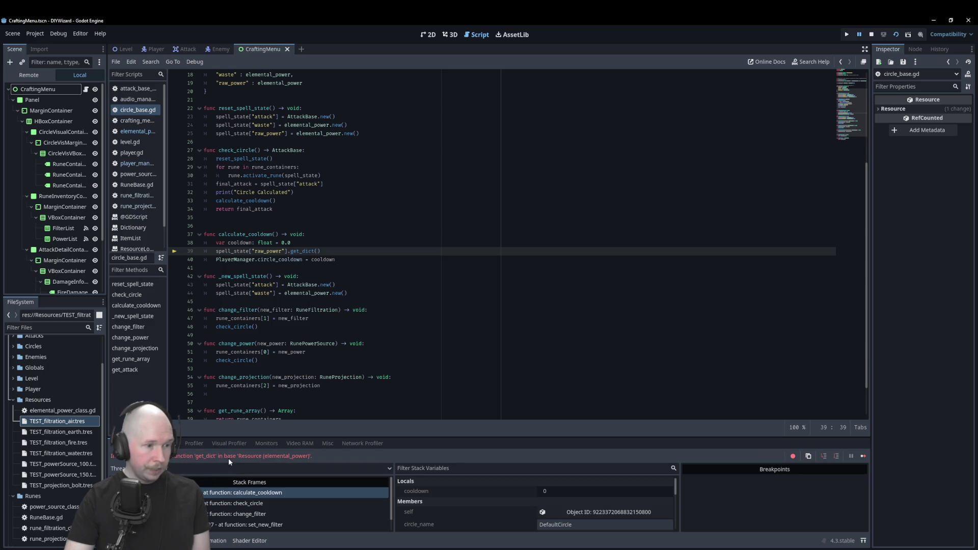
Step: Comment out the calculate_cooldown() call on line 33, stop the game, and rerun it
{"action": "left_click", "coordinate": [215, 202]}
{"action": "type", "text": "#"}
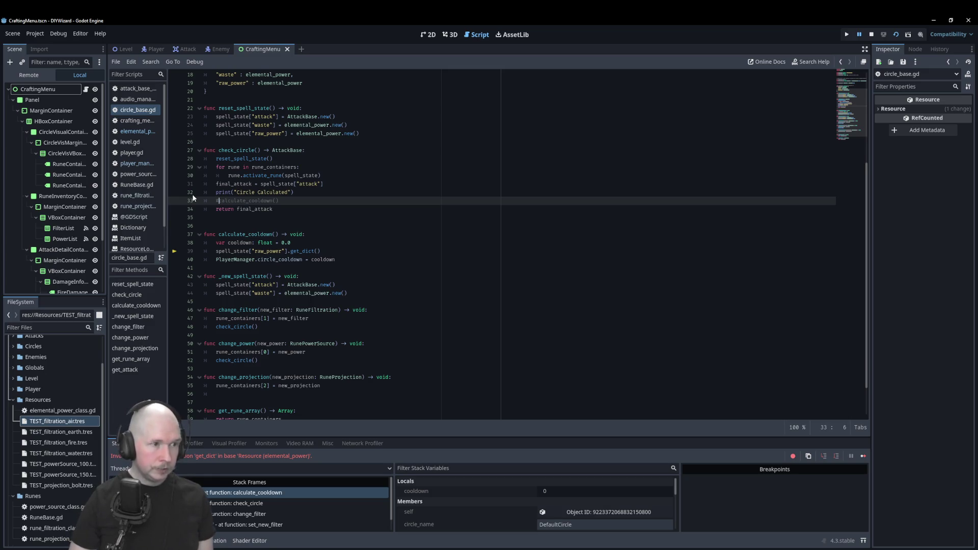
{"action": "left_click", "coordinate": [872, 34]}
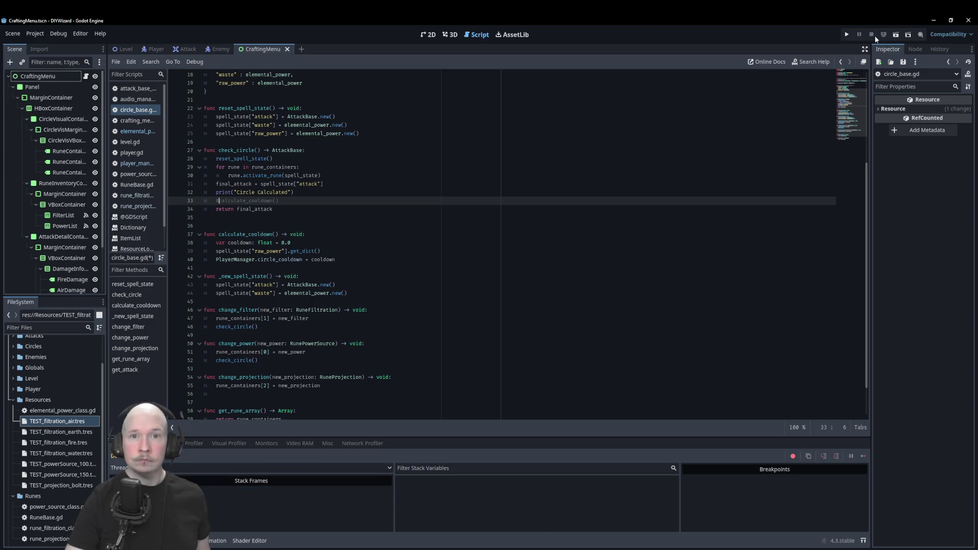
{"action": "key", "text": "F5"}
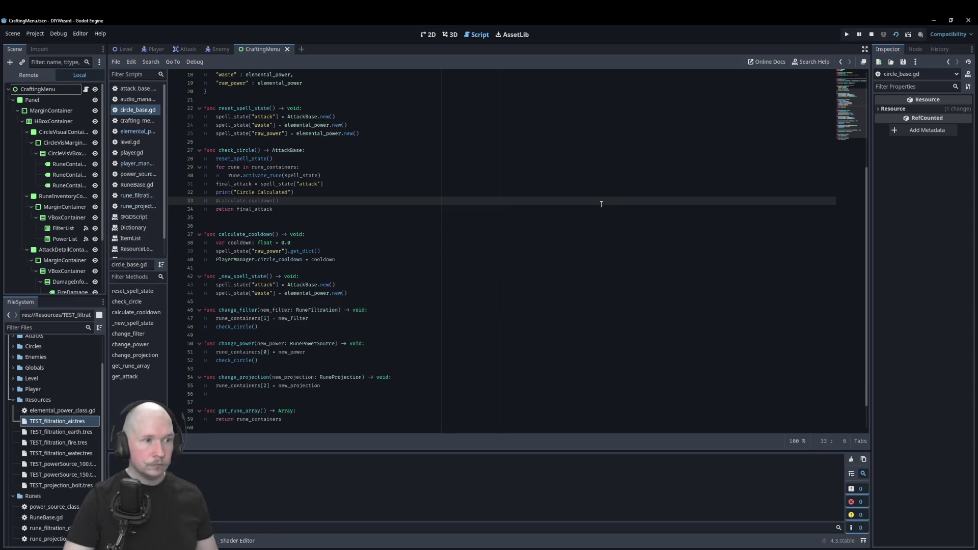
Step: Try Fire, Power_100, Power_150, Earth and Water in the running game, then close it
{"action": "left_click", "coordinate": [405, 192]}
{"action": "left_click", "coordinate": [406, 218]}
{"action": "left_click", "coordinate": [406, 227]}
{"action": "left_click", "coordinate": [396, 184]}
{"action": "left_click", "coordinate": [406, 204]}
{"action": "key", "text": "Up"}
{"action": "left_click", "coordinate": [700, 154]}
Step: In elemental_power.gd, add a func get_total() -> float header after get_main_element
{"action": "left_click", "coordinate": [370, 192]}
{"action": "key", "text": "Down"}
{"action": "key", "text": "Home"}
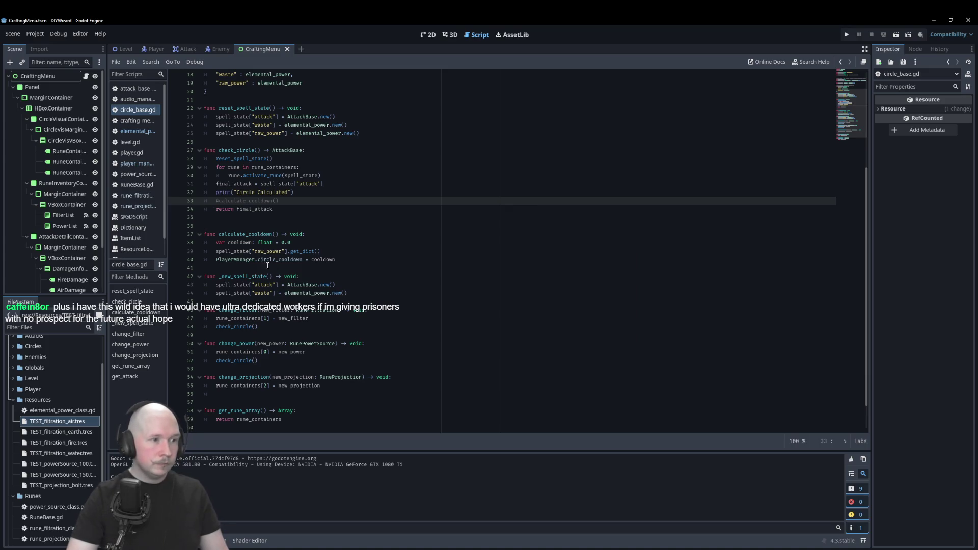
{"action": "left_click", "coordinate": [141, 132]}
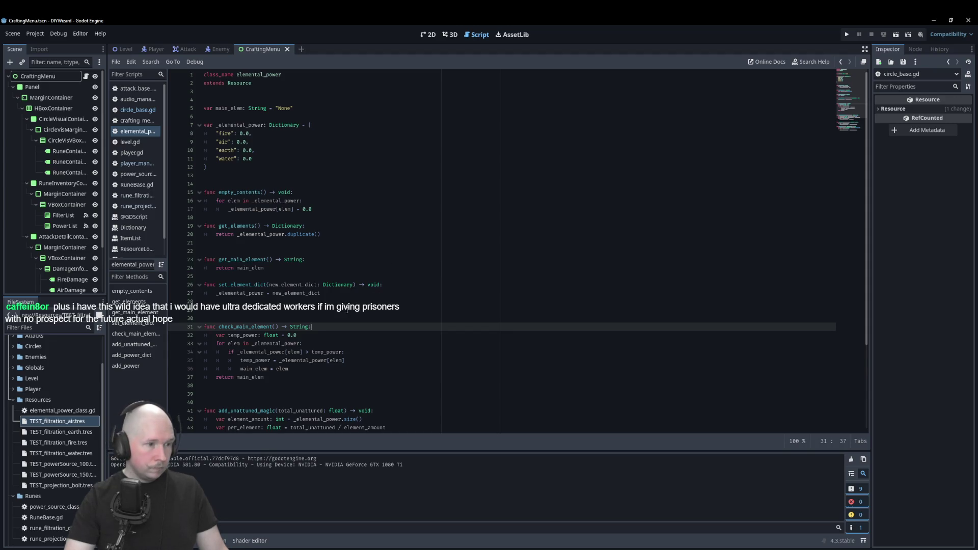
{"action": "left_click", "coordinate": [353, 275]}
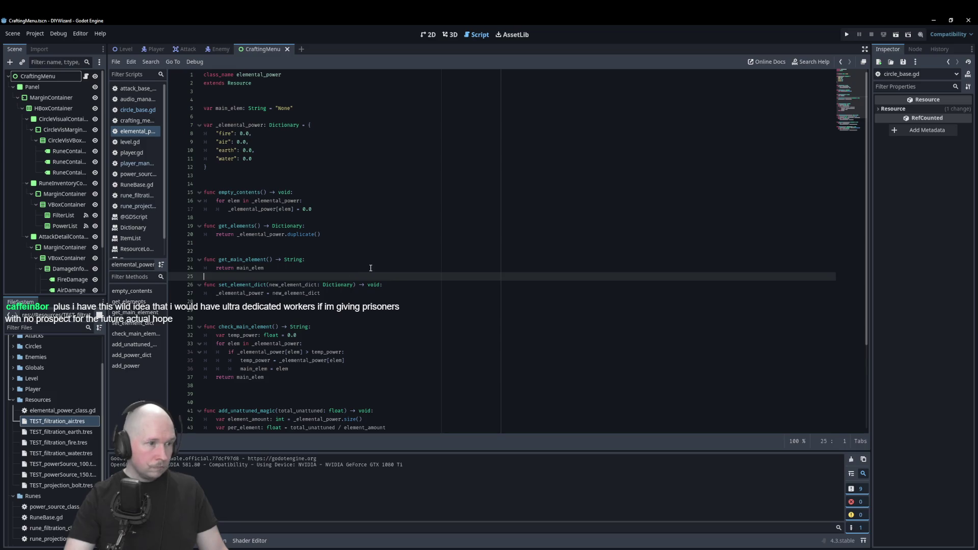
{"action": "key", "text": "Return"}
{"action": "key", "text": "Return"}
{"action": "key", "text": "Up"}
{"action": "type", "text": "func "}
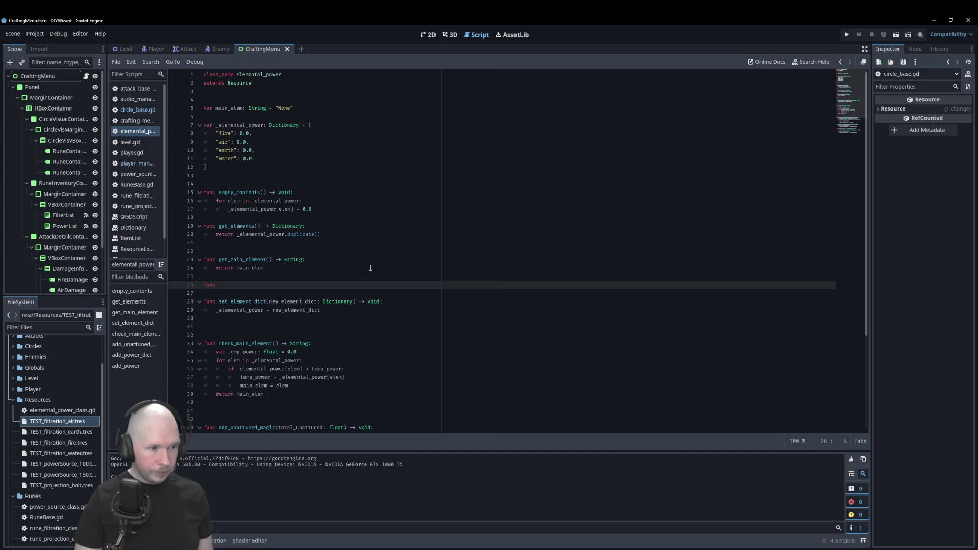
{"action": "type", "text": "get_"}
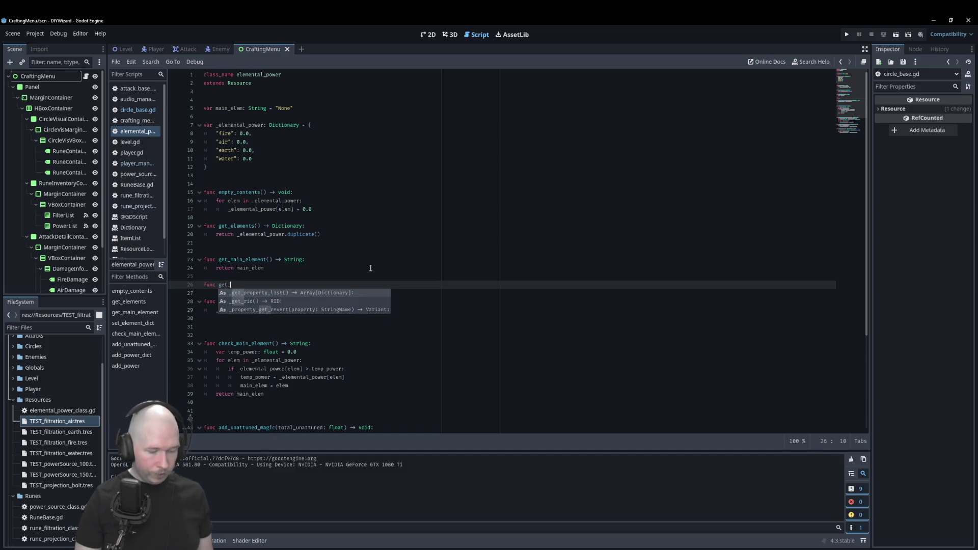
{"action": "type", "text": "total("}
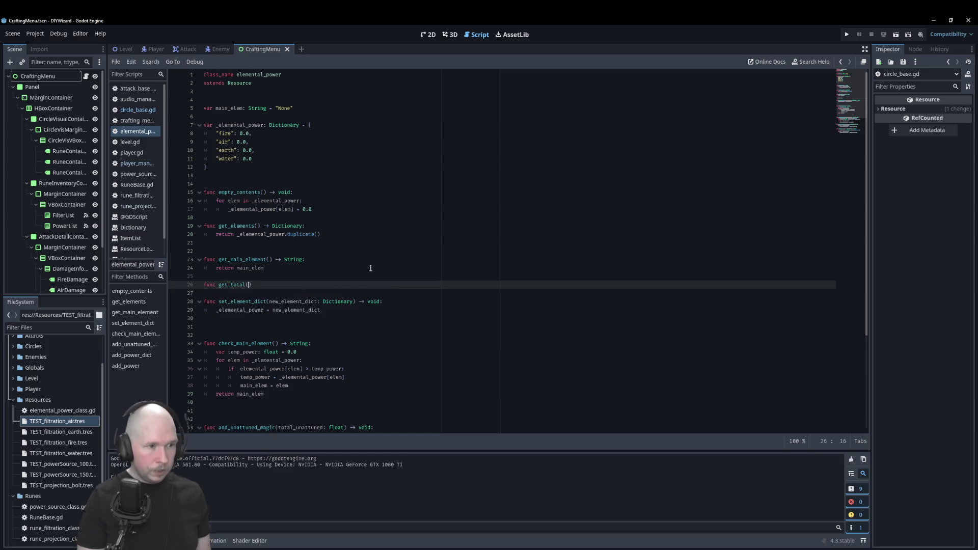
{"action": "type", "text": ") -> floa"}
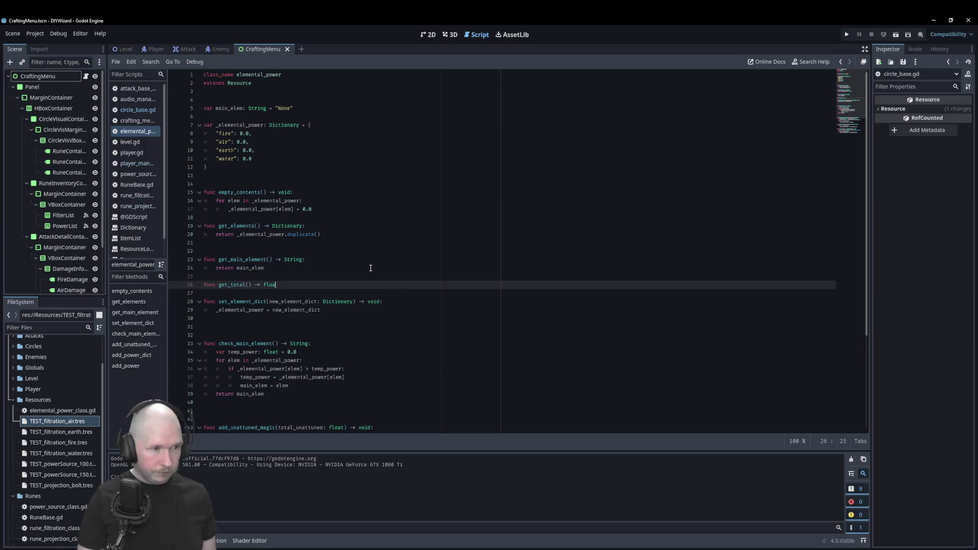
{"action": "type", "text": "t:"}
{"action": "key", "text": "Return"}
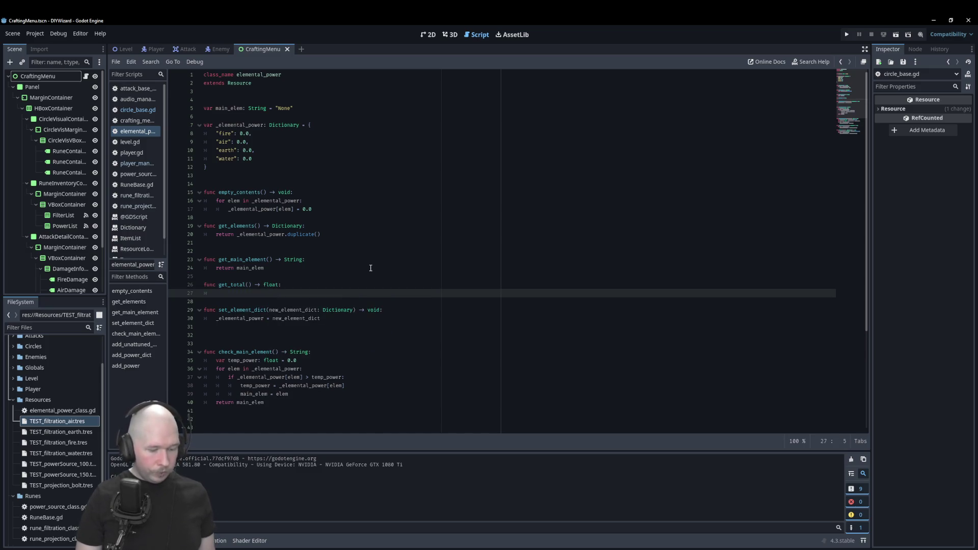
Step: Declare a float total in get_total and return it
{"action": "key", "text": "BackSpace"}
{"action": "key", "text": "BackSpace"}
{"action": "type", "text": "va"}
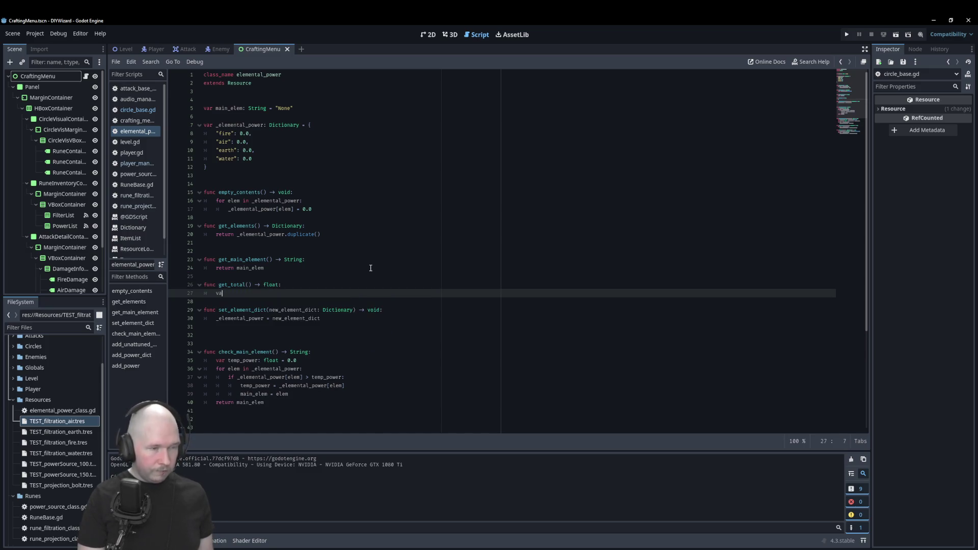
{"action": "type", "text": "r total: "}
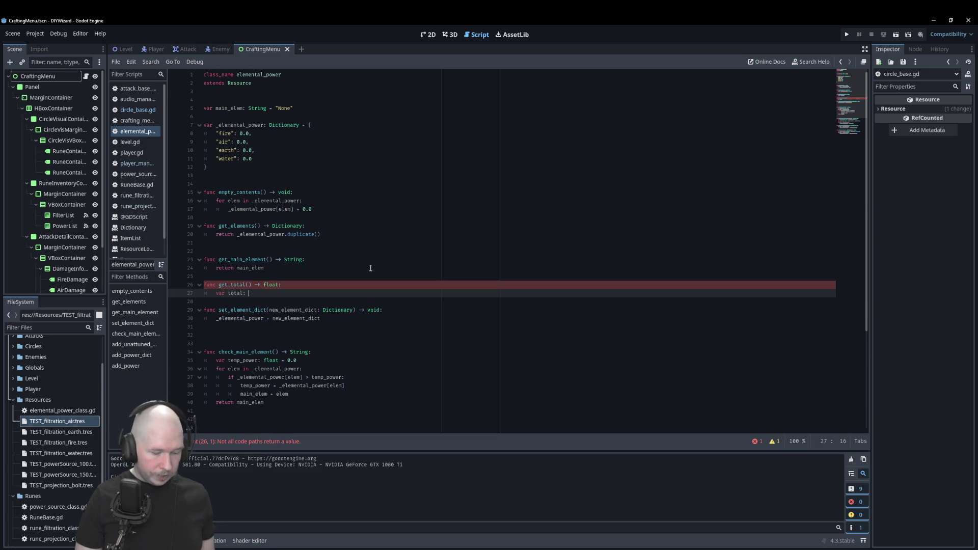
{"action": "type", "text": "float = 0.0"}
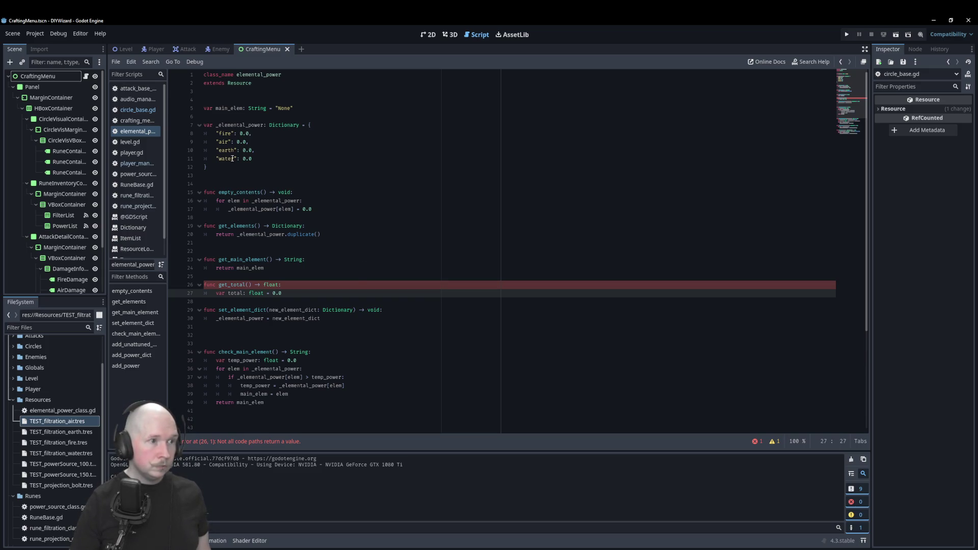
{"action": "key", "text": "Return"}
{"action": "type", "text": "retur"}
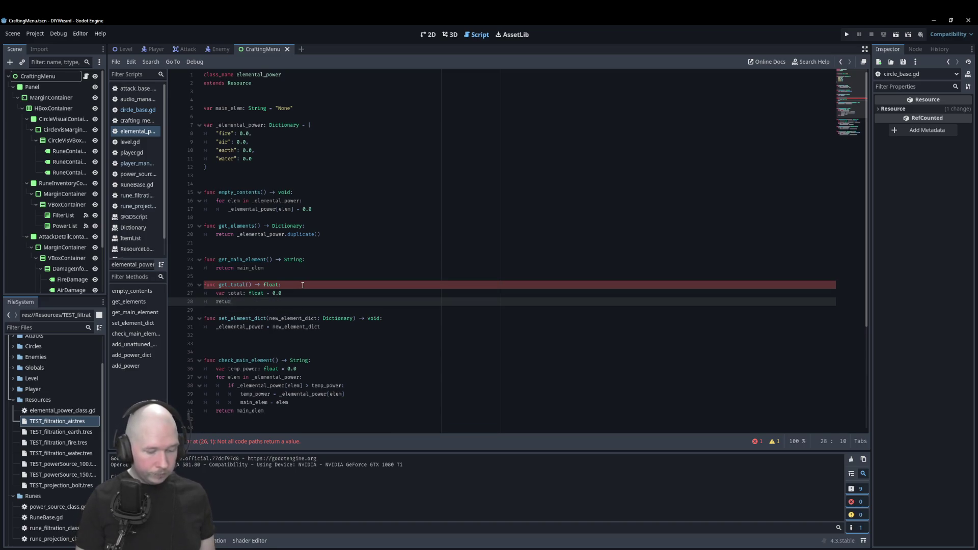
{"action": "type", "text": "n total"}
{"action": "key", "text": "Up"}
{"action": "key", "text": "End"}
Step: Loop over _elemental_power, adding each element's value to total
{"action": "key", "text": "Return"}
{"action": "type", "text": "for elem i"}
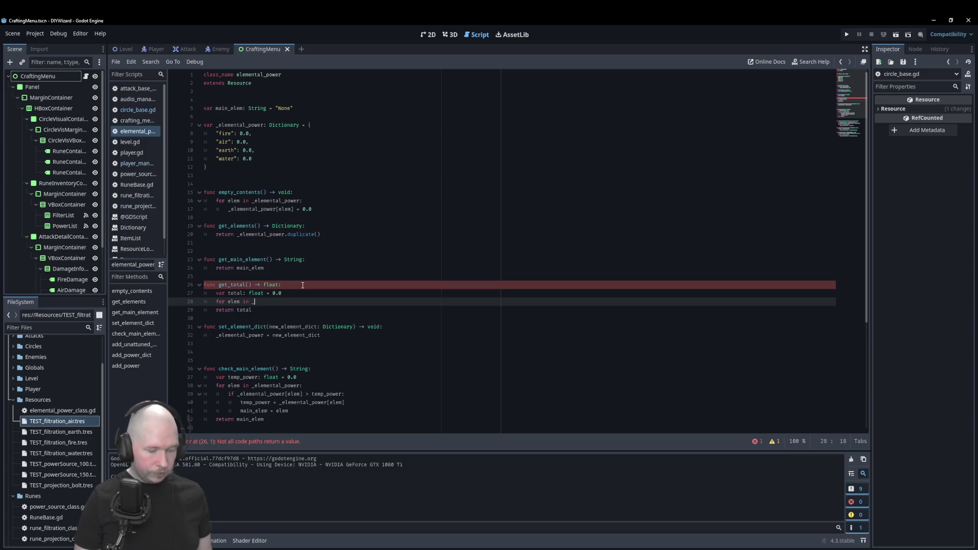
{"action": "key", "text": "Return"}
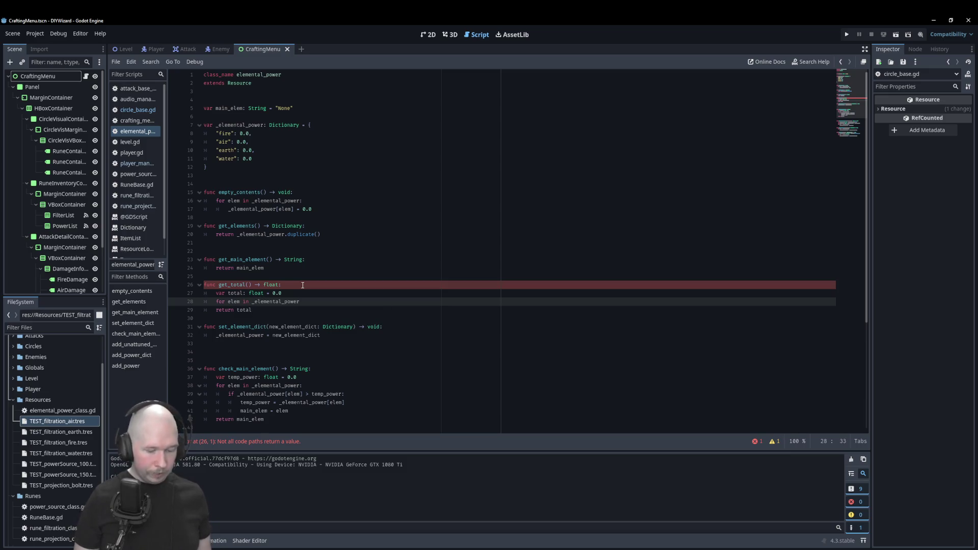
{"action": "type", "text": ":"}
{"action": "key", "text": "Return"}
{"action": "type", "text": "total+"}
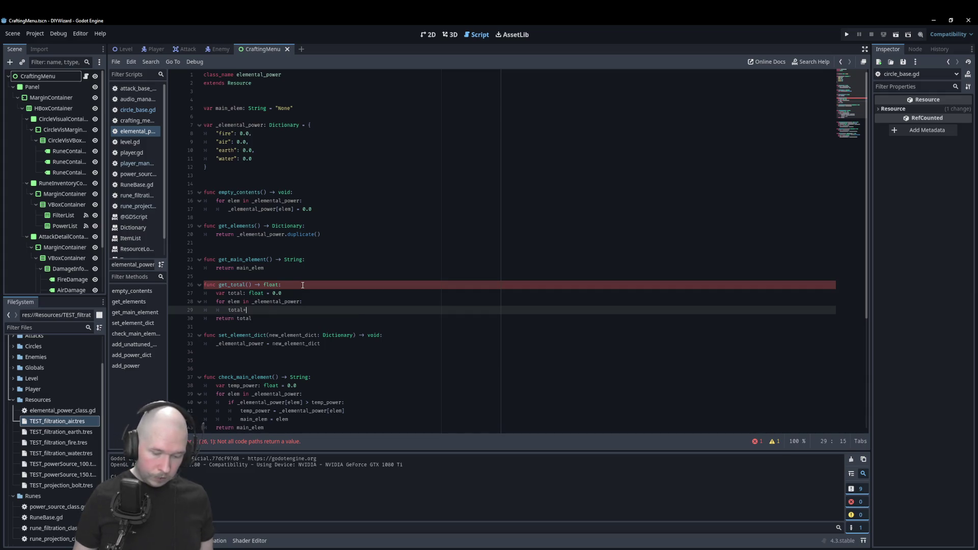
{"action": "type", "text": "="}
{"action": "key", "text": "BackSpace"}
{"action": "key", "text": "BackSpace"}
{"action": "key", "text": "BackSpace"}
{"action": "type", "text": "+= "}
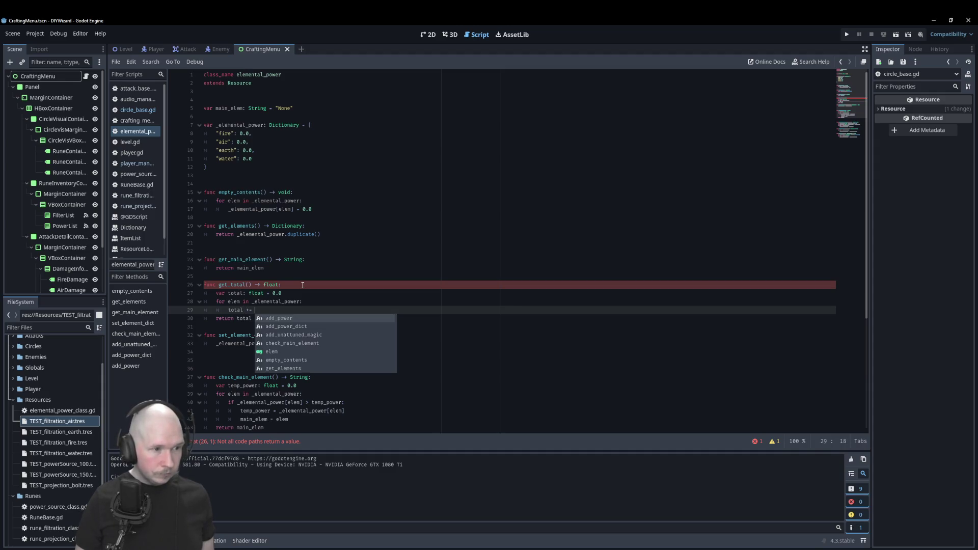
{"action": "type", "text": "_elemental_power"}
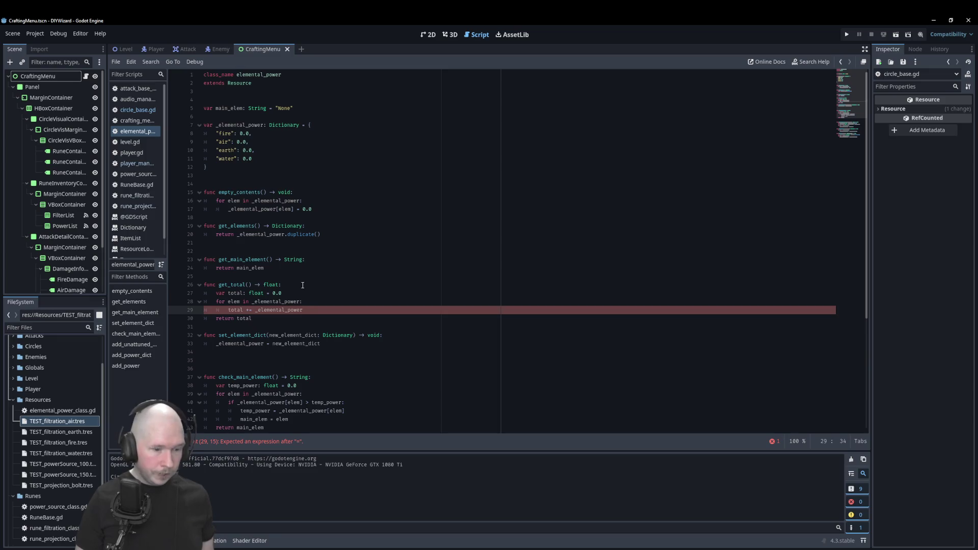
{"action": "type", "text": "[elem"}
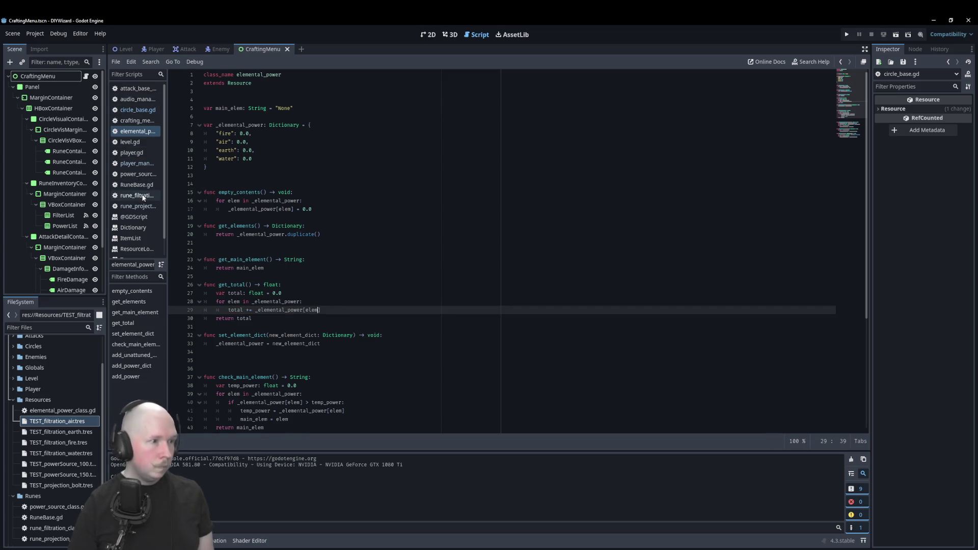
{"action": "left_click", "coordinate": [137, 110]}
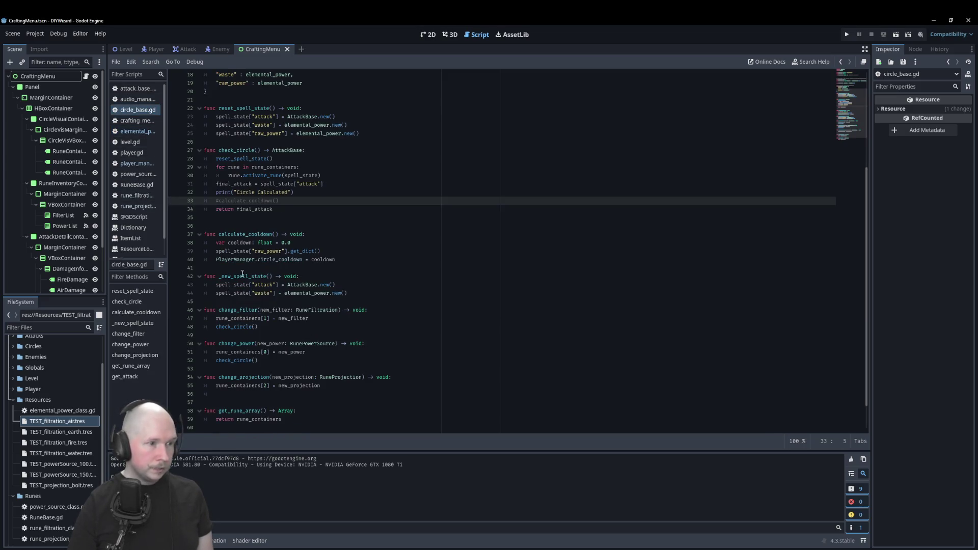
{"action": "key", "text": "Delete"}
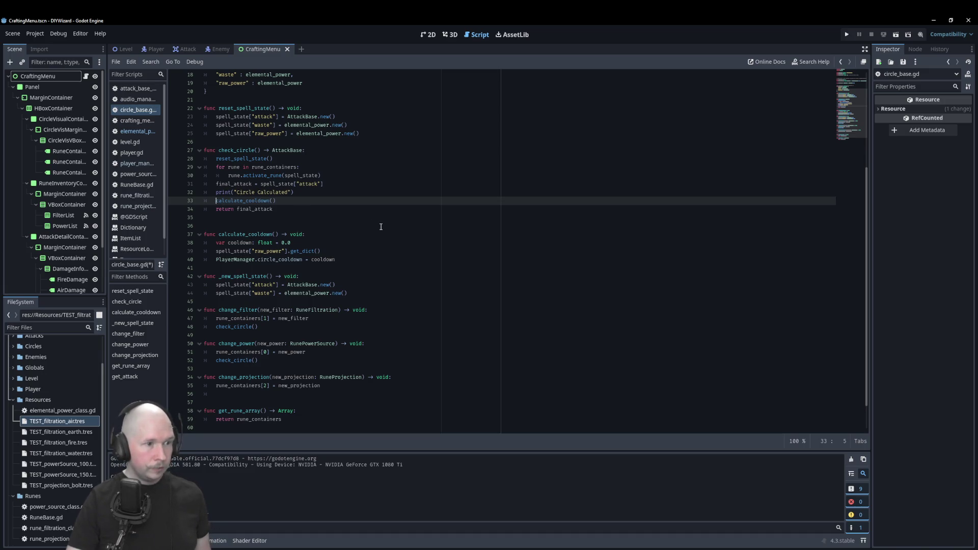
{"action": "key", "text": "ctrl+s"}
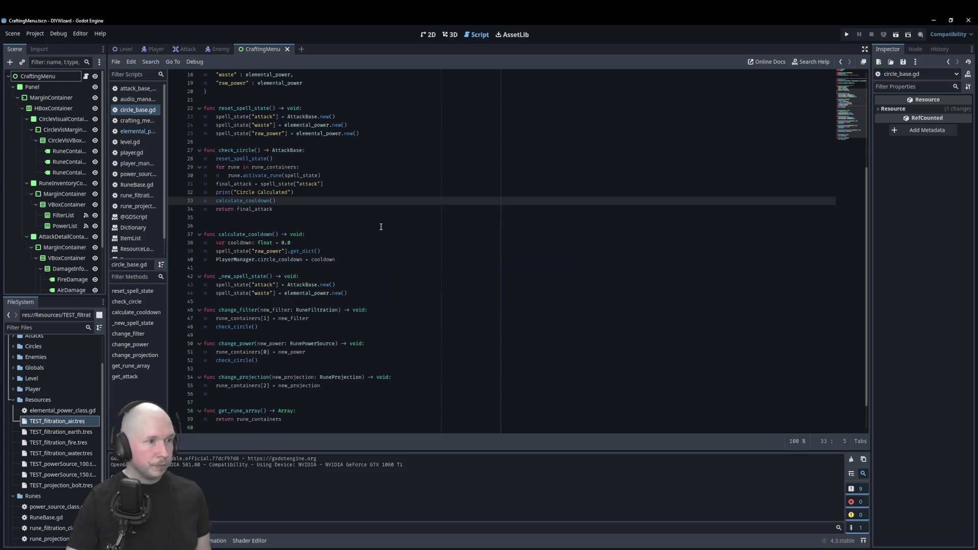
{"action": "left_click", "coordinate": [137, 120]}
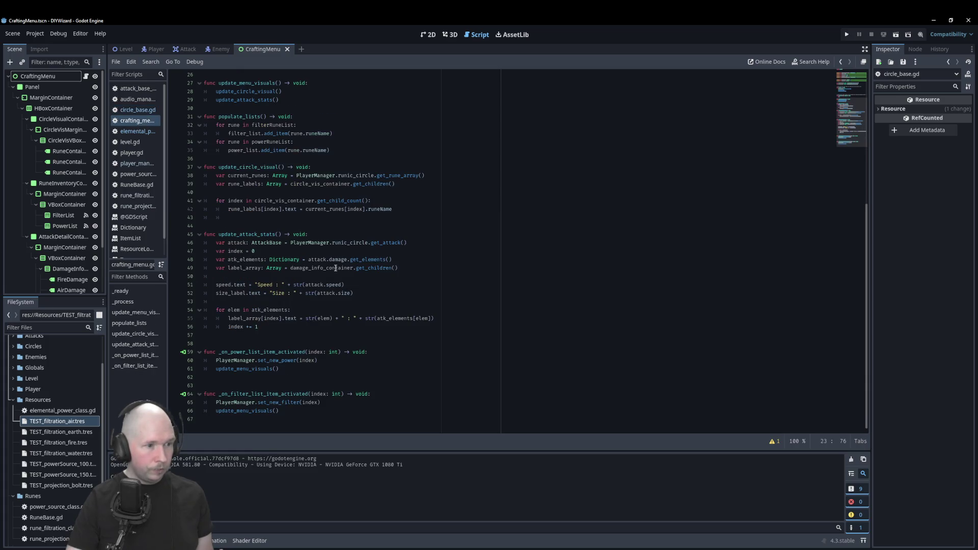
{"action": "scroll", "coordinate": [239, 173], "scroll_direction": "up", "scroll_amount": 3}
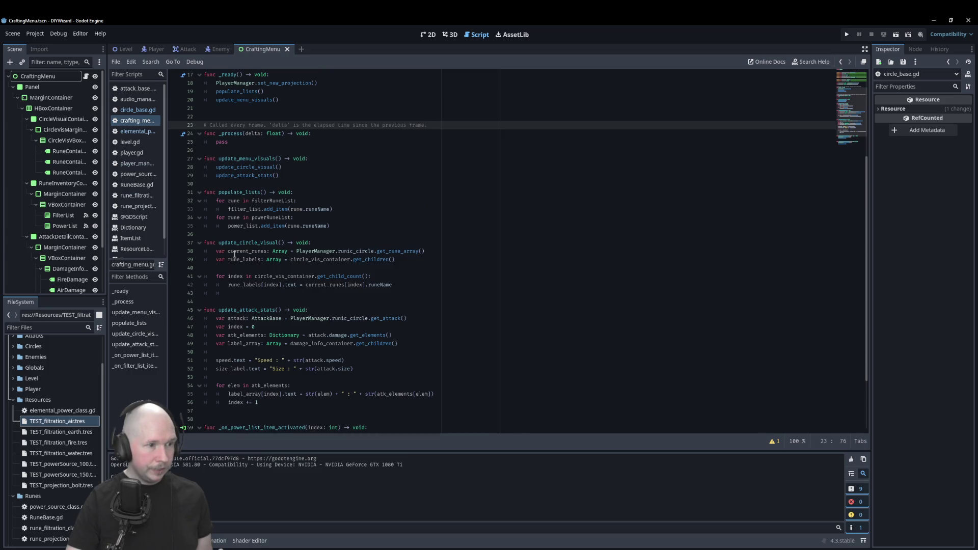
{"action": "scroll", "coordinate": [235, 260], "scroll_direction": "down", "scroll_amount": 3}
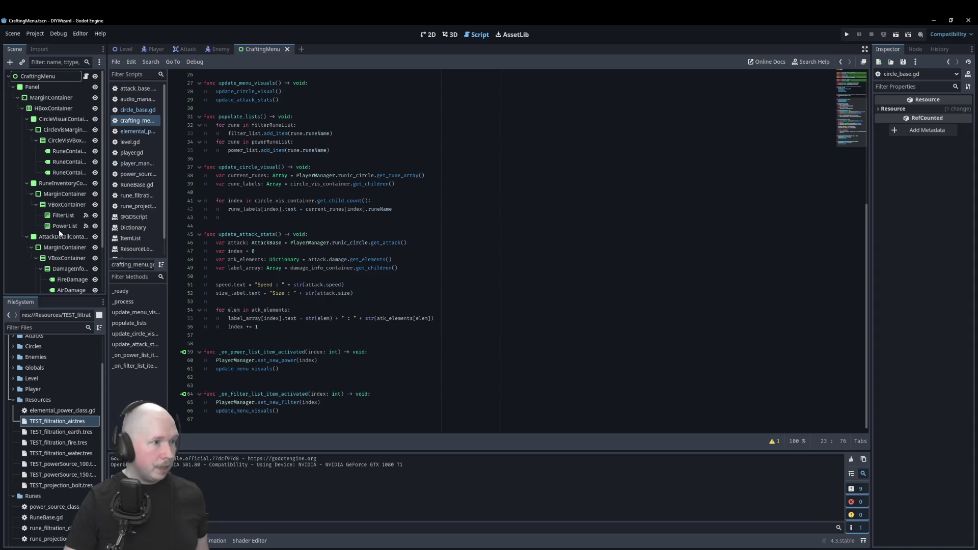
Step: Select the CoolDown label node in the 2D view, then return to crafting_menu.gd
{"action": "left_click", "coordinate": [430, 35]}
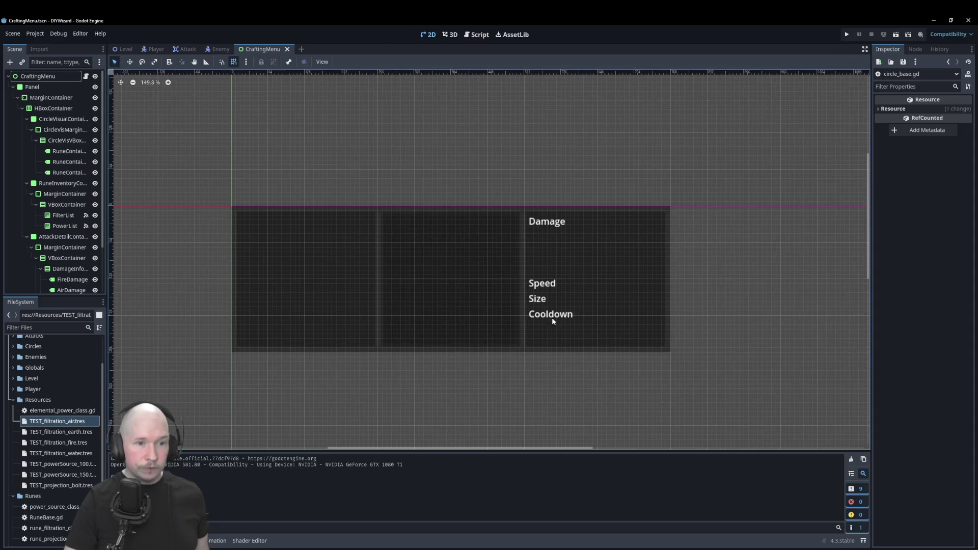
{"action": "scroll", "coordinate": [77, 244], "scroll_direction": "down", "scroll_amount": 3}
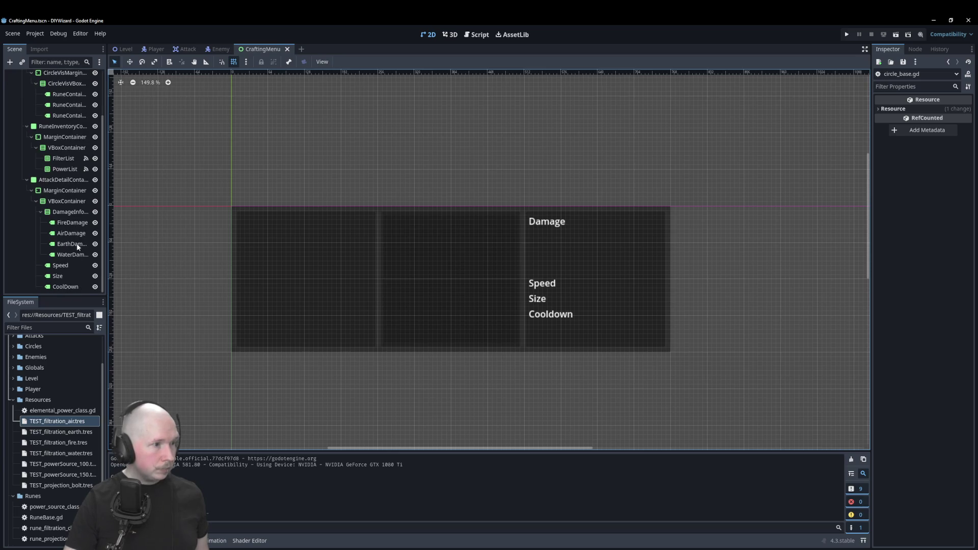
{"action": "left_click", "coordinate": [60, 288]}
{"action": "key", "text": "ctrl+F3"}
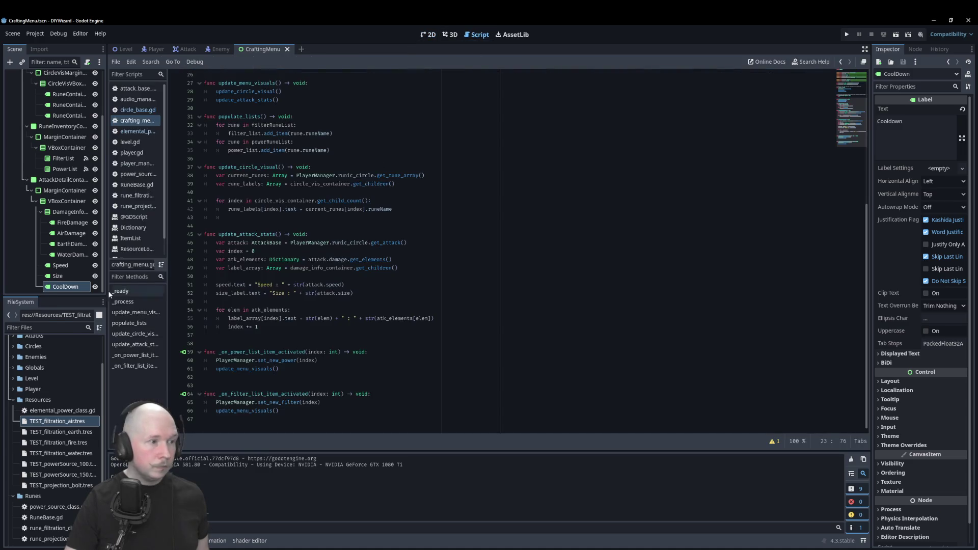
Step: Rename the cool_down variable on line 7 to cooldown by deleting its underscore
{"action": "scroll", "coordinate": [270, 132], "scroll_direction": "up", "scroll_amount": 8}
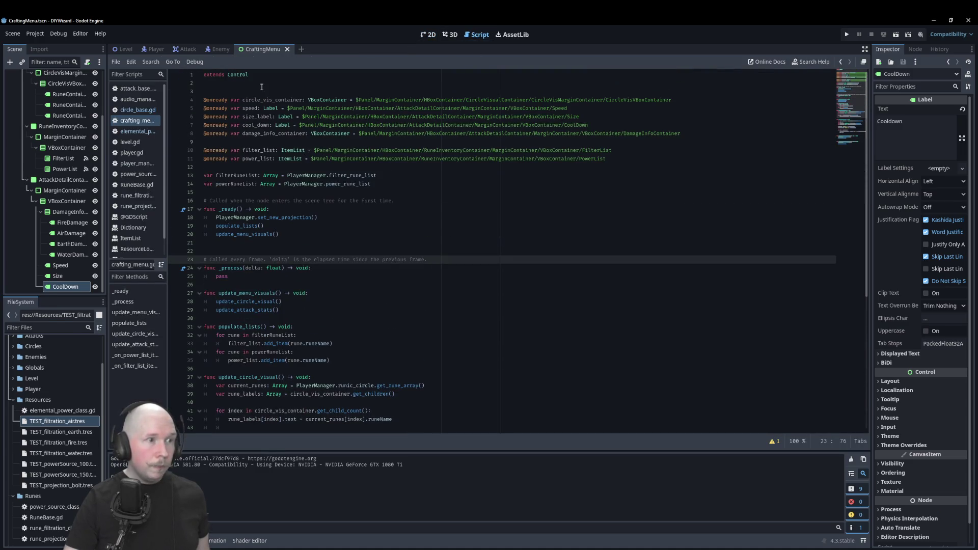
{"action": "double_click", "coordinate": [256, 126]}
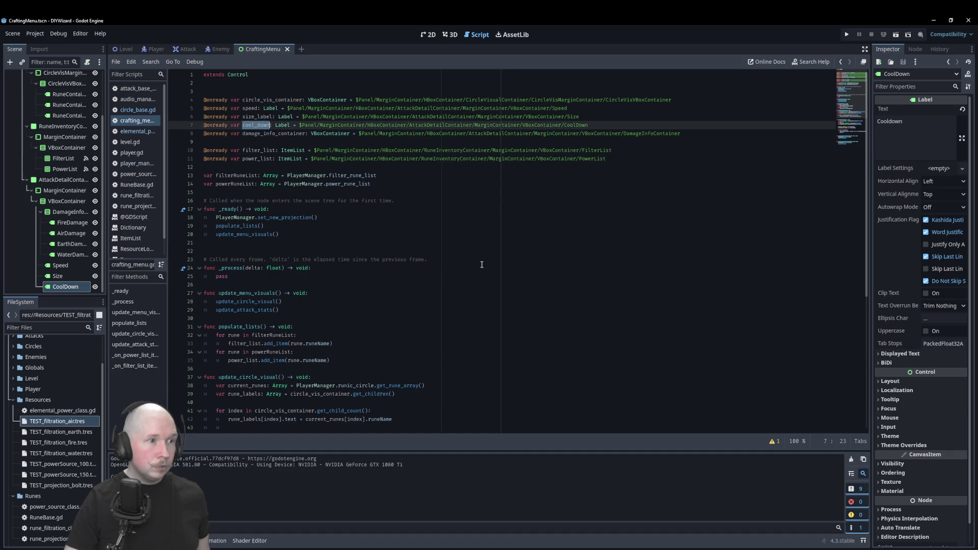
{"action": "left_click", "coordinate": [281, 135]}
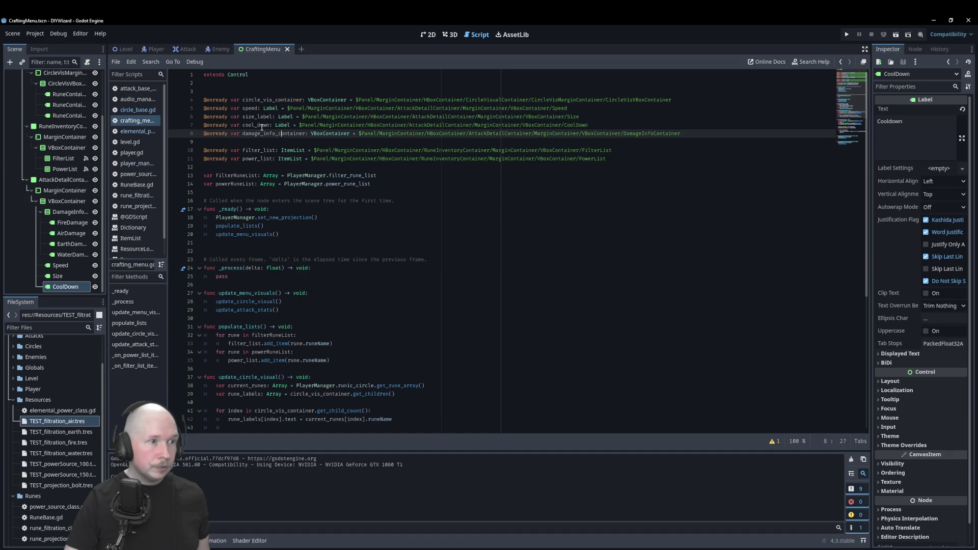
{"action": "left_click", "coordinate": [256, 126]}
{"action": "key", "text": "Delete"}
{"action": "key", "text": "ctrl+d"}
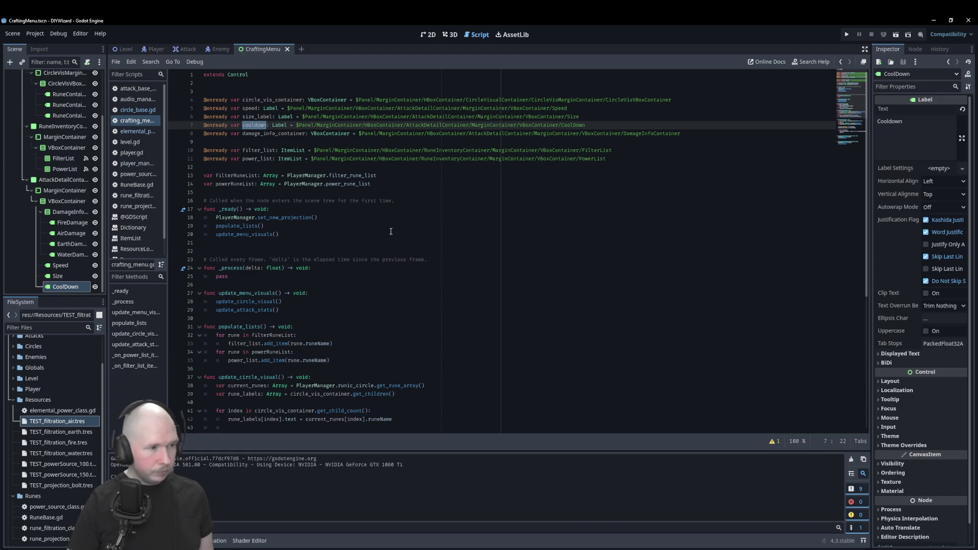
Step: Place the caret on the empty line after the size update in update_attack_stats
{"action": "left_click", "coordinate": [364, 267]}
{"action": "scroll", "coordinate": [365, 268], "scroll_direction": "down", "scroll_amount": 8}
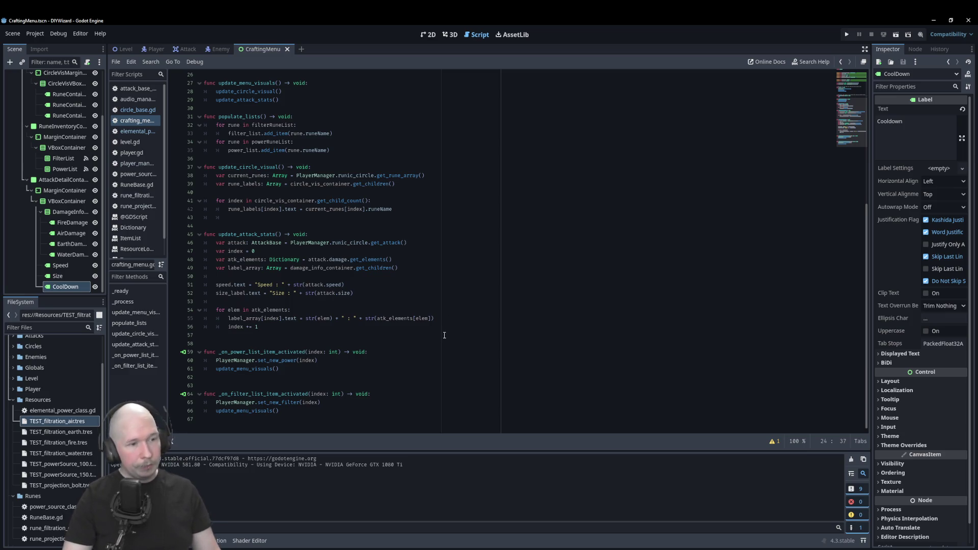
{"action": "left_click", "coordinate": [437, 267]}
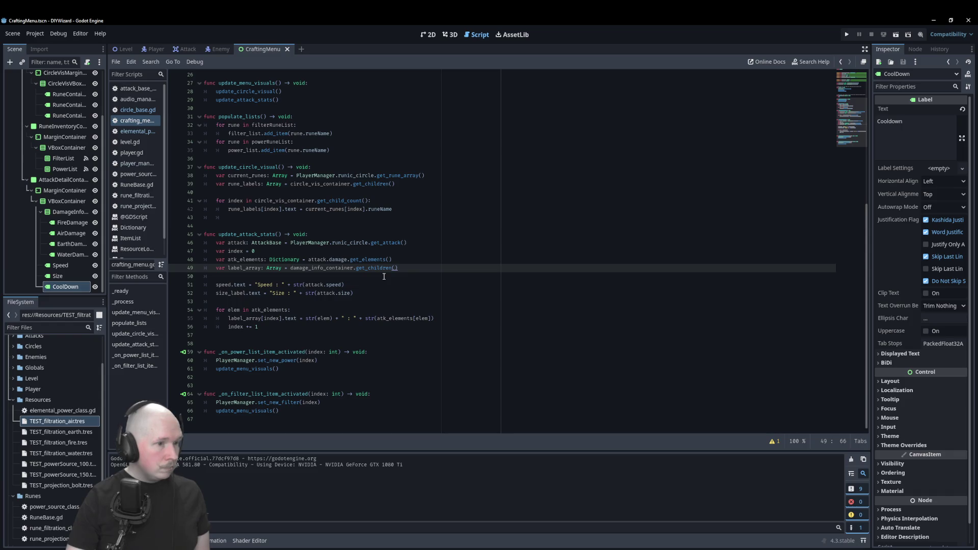
{"action": "left_click", "coordinate": [232, 296]}
Step: Add cooldown.text = "Cooldown : " + str(PlayerManager.circle_cooldown) on line 53, then run the scene
{"action": "key", "text": "Down"}
{"action": "type", "text": "cooldown.text"}
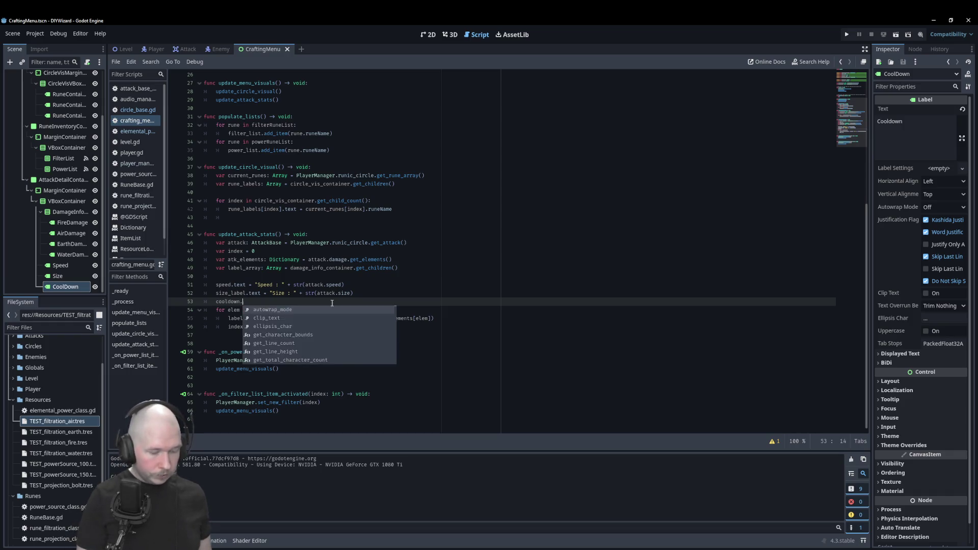
{"action": "type", "text": " = \""}
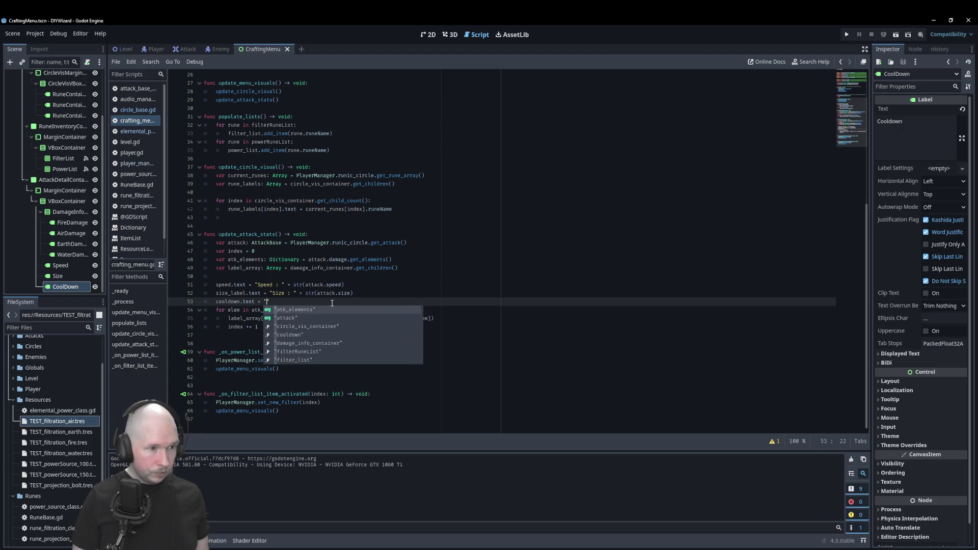
{"action": "type", "text": "Cooldown"}
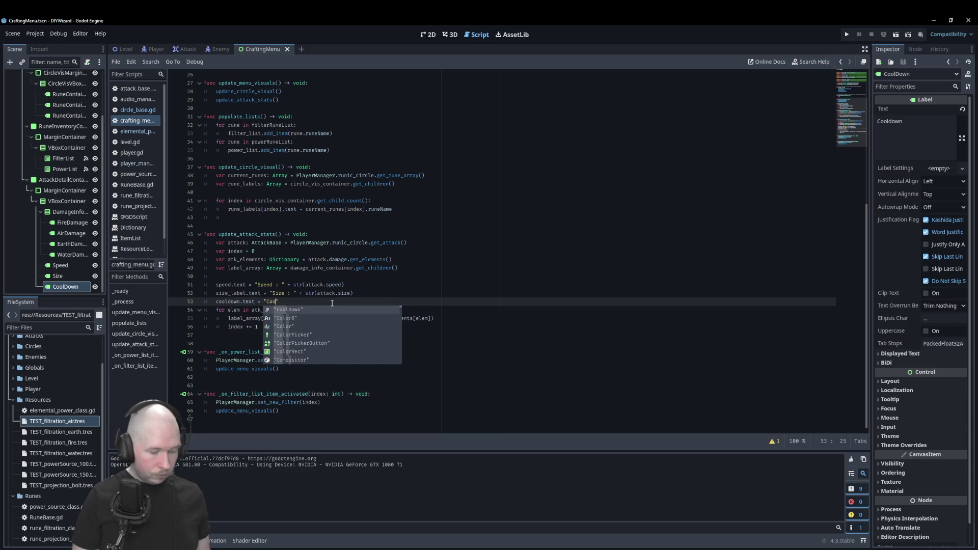
{"action": "type", "text": " :"}
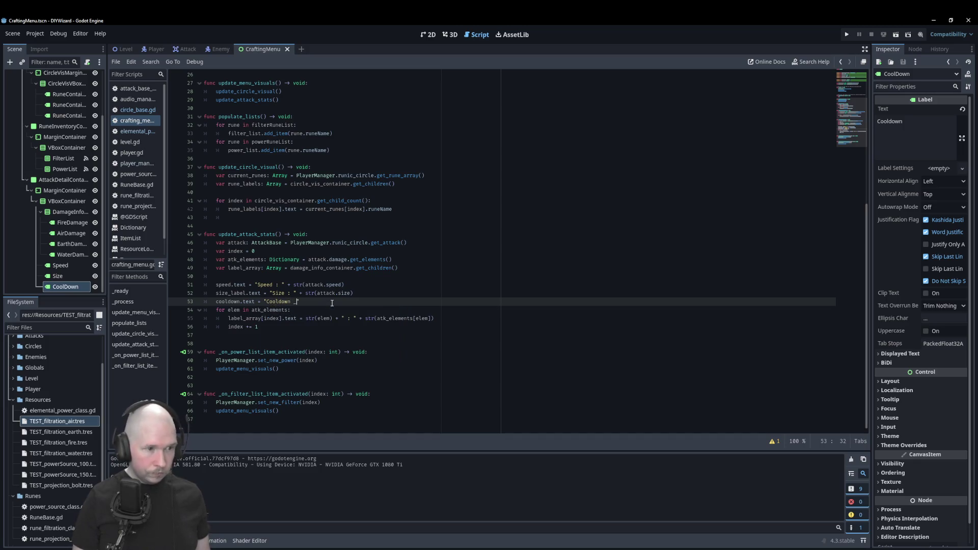
{"action": "type", "text": " \" "}
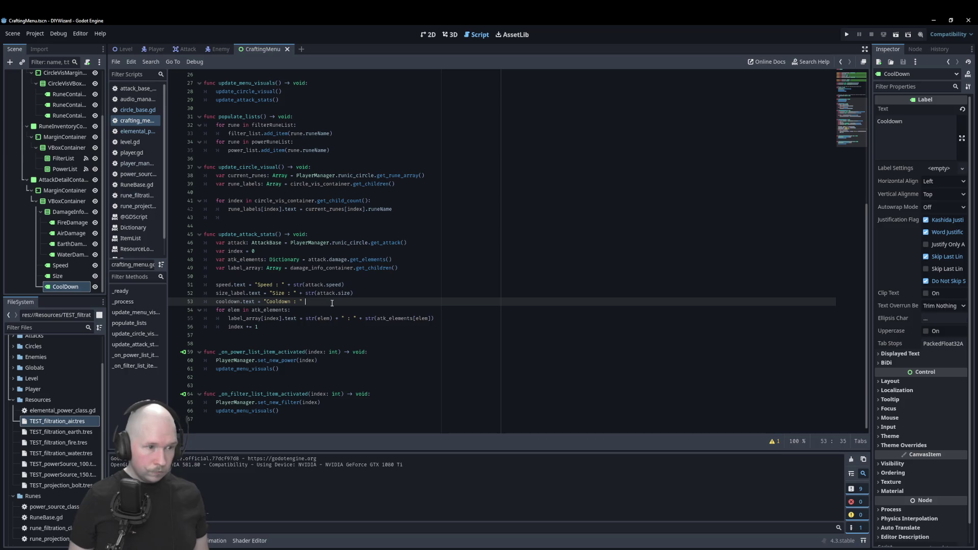
{"action": "type", "text": "+ str"}
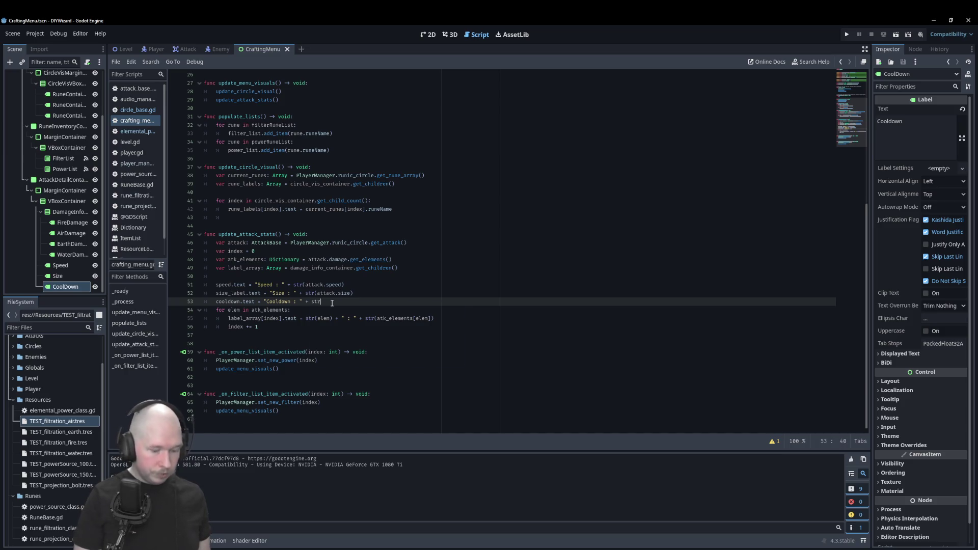
{"action": "type", "text": "(Player"}
{"action": "key", "text": "Return"}
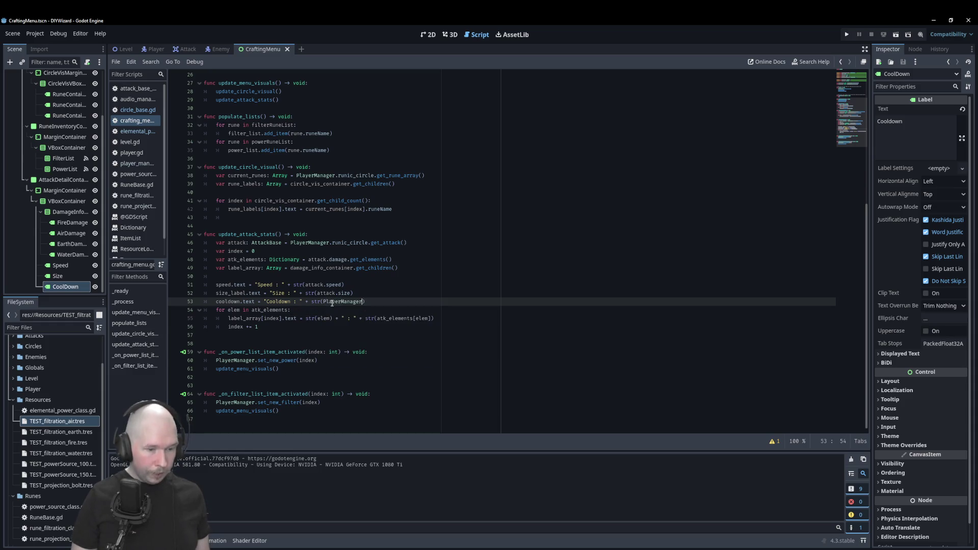
{"action": "type", "text": ".circle_"}
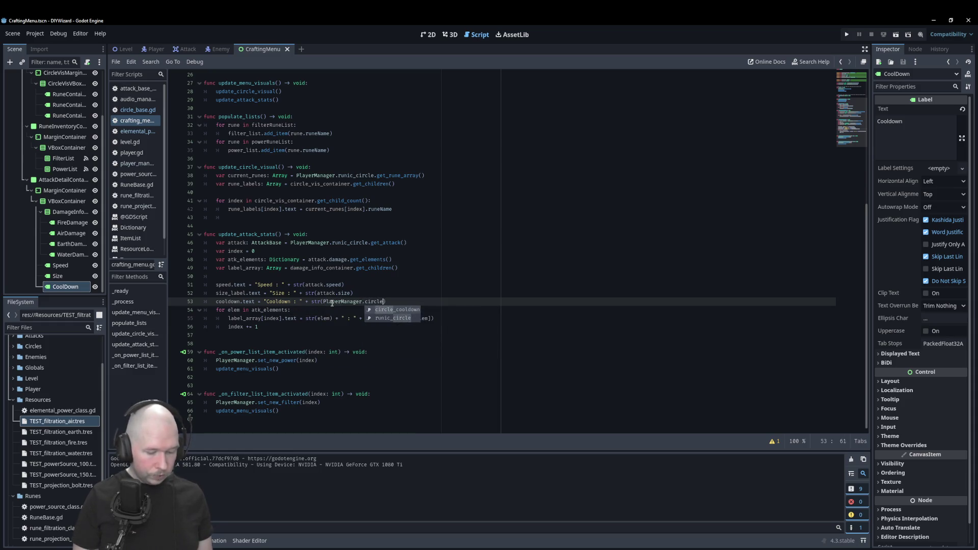
{"action": "type", "text": "cool"}
{"action": "key", "text": "Return"}
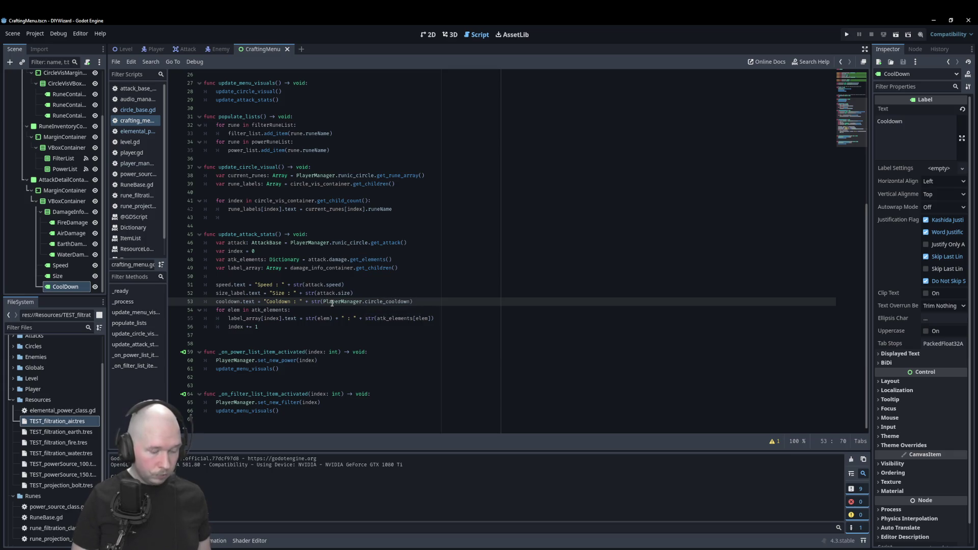
{"action": "key", "text": "F6"}
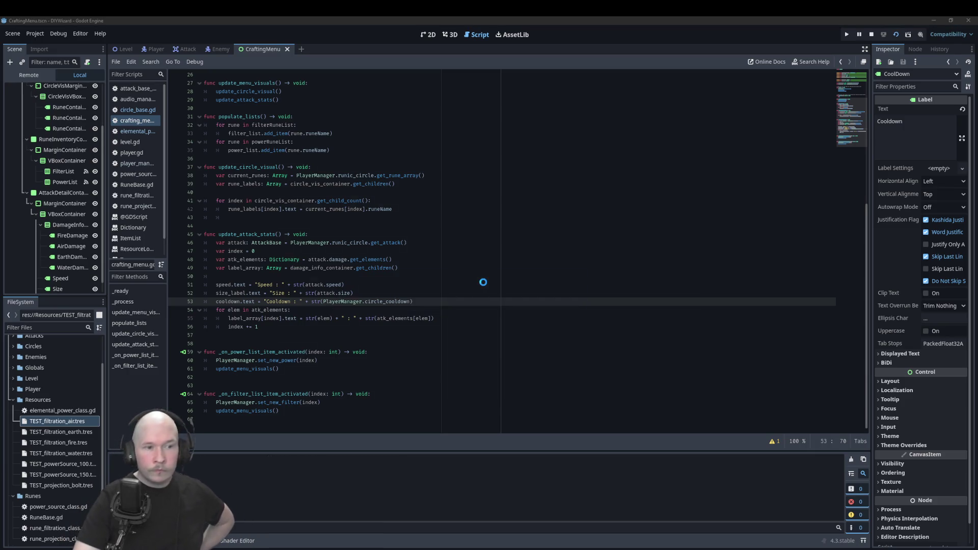
Step: Choose Power_100 in the running game's power list so the panel shows Cooldown : 90
{"action": "double_click", "coordinate": [405, 215]}
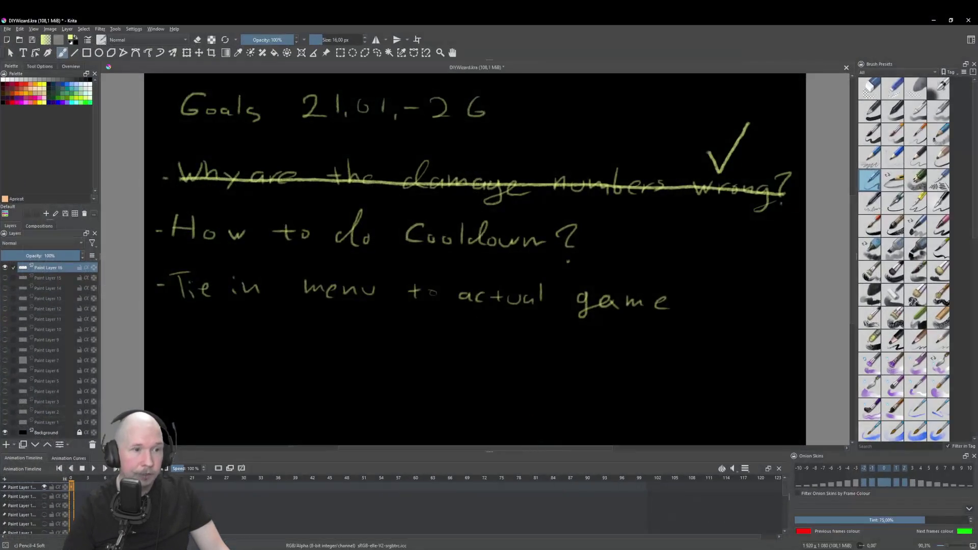
Step: Draw a checkmark beside 'How to do Cooldown?' in Krita and switch back to Godot
{"action": "left_click_drag", "start_coordinate": [600, 248], "coordinate": [662, 235]}
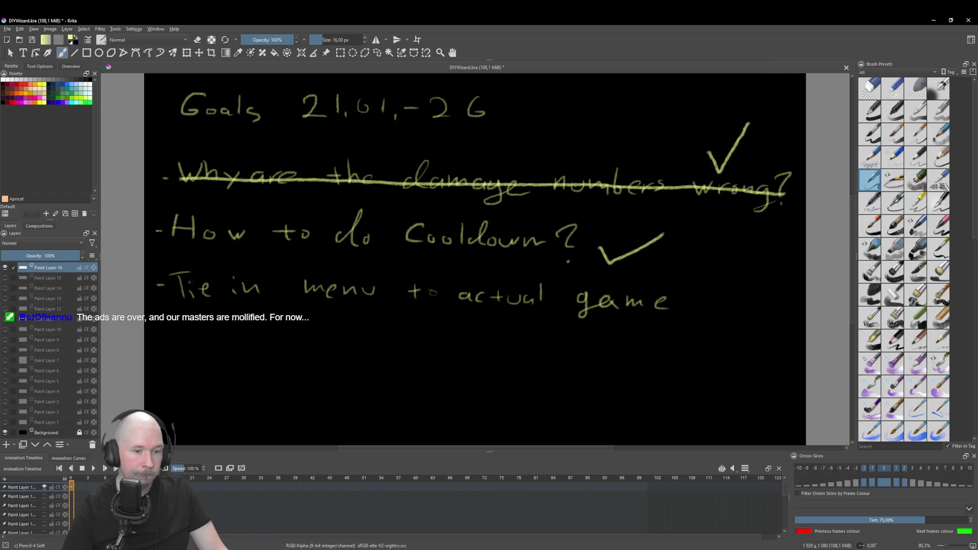
{"action": "key", "text": "alt+Tab"}
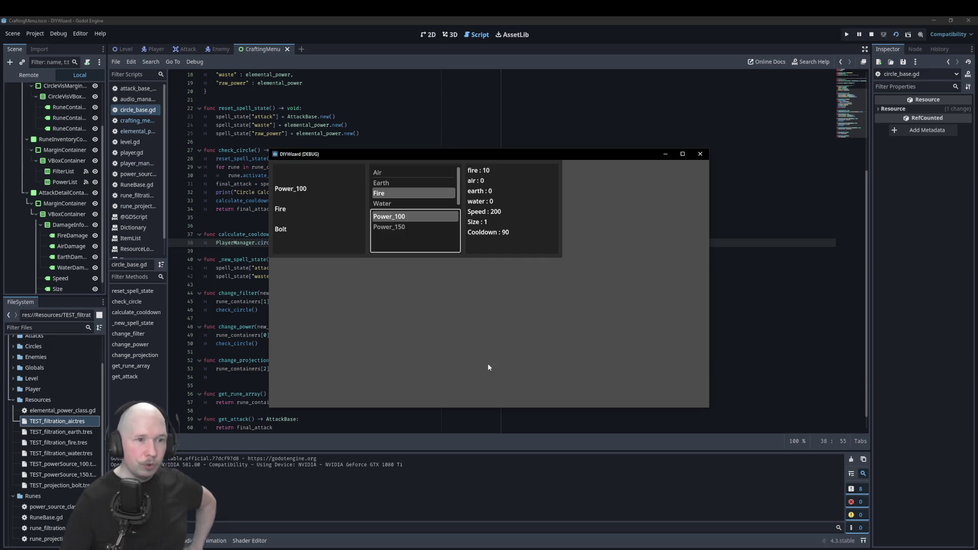
Step: Activate Power_150 to get fire 15 and Cooldown : 135, then close the game window
{"action": "left_click", "coordinate": [418, 226]}
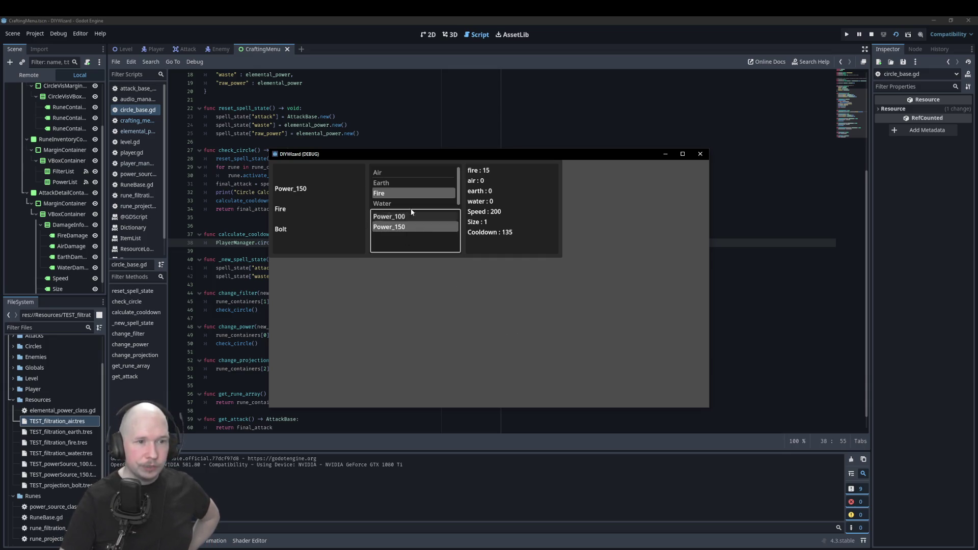
{"action": "left_click", "coordinate": [411, 183]}
{"action": "left_click", "coordinate": [694, 157]}
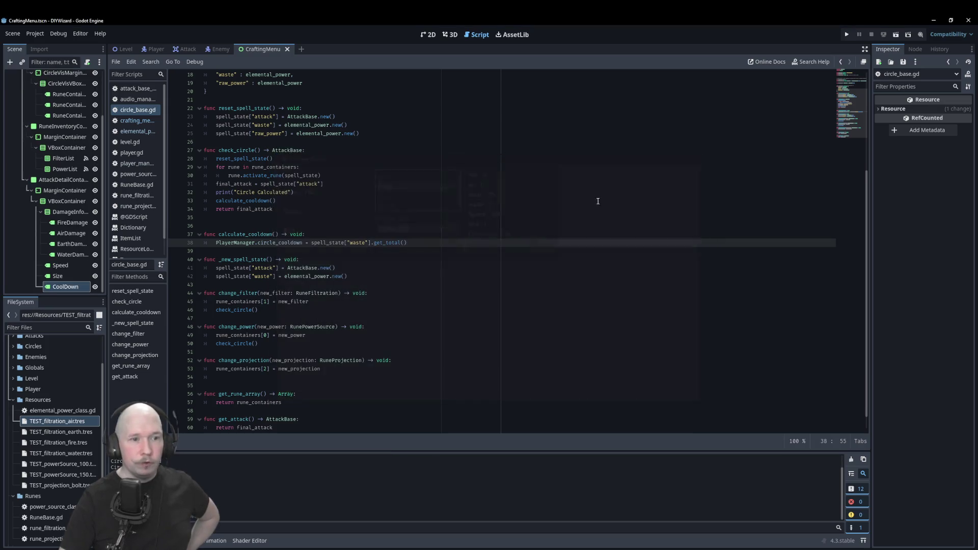
Step: Close the debug game, click the blank line after check_circle, then go to the 2D editor
{"action": "left_click", "coordinate": [404, 195]}
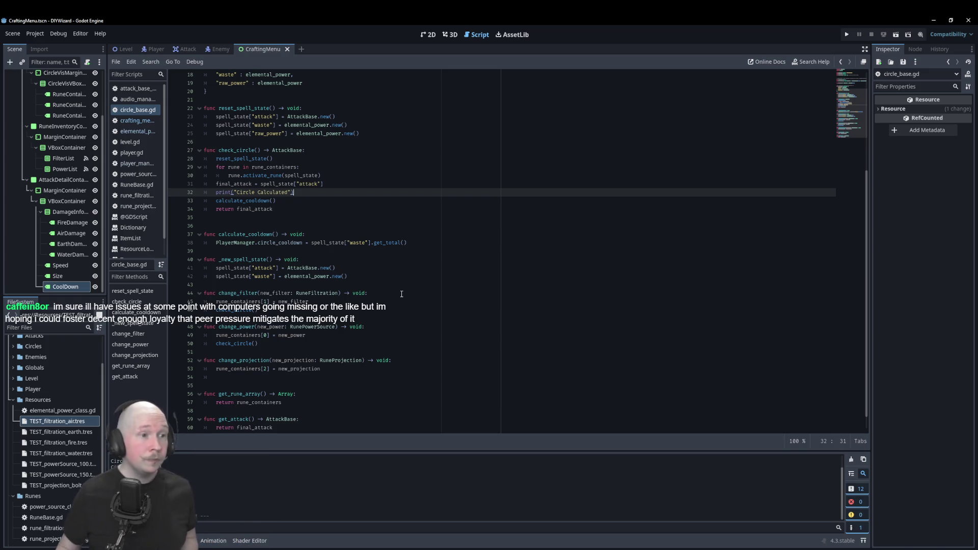
{"action": "left_click", "coordinate": [463, 221]}
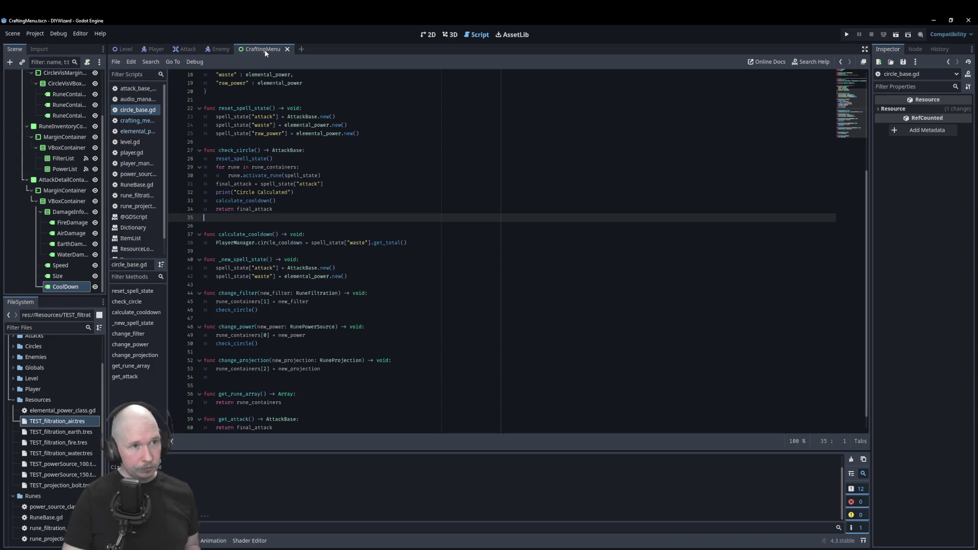
{"action": "left_click", "coordinate": [429, 36]}
Step: Instance CraftingMenu.tscn into the Level scene at position (192, 8), save it, and run the game
{"action": "left_click", "coordinate": [145, 49]}
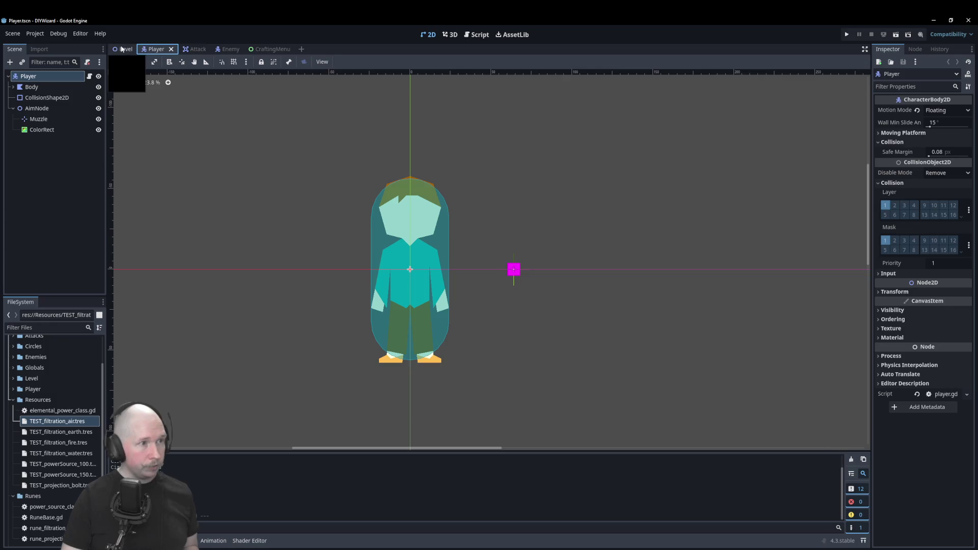
{"action": "left_click", "coordinate": [124, 49]}
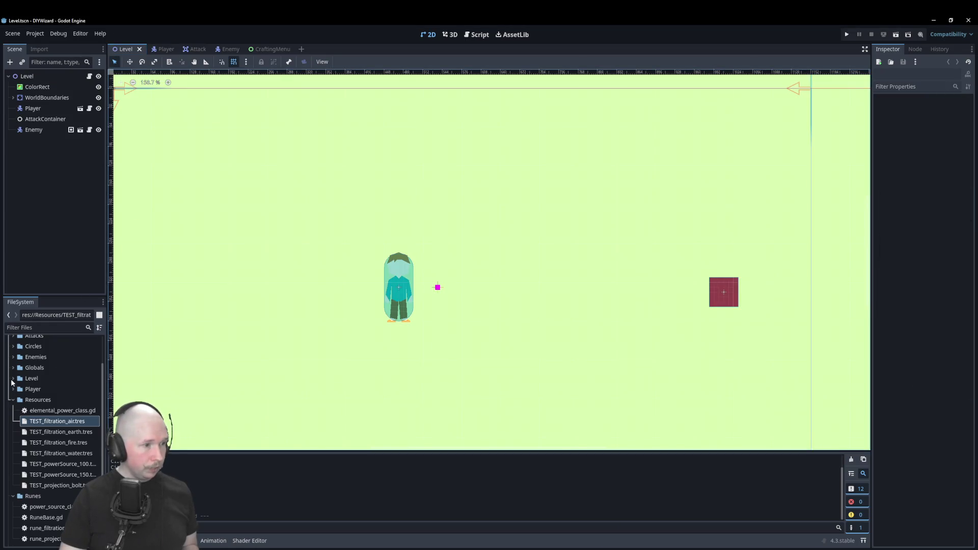
{"action": "left_click", "coordinate": [13, 400]}
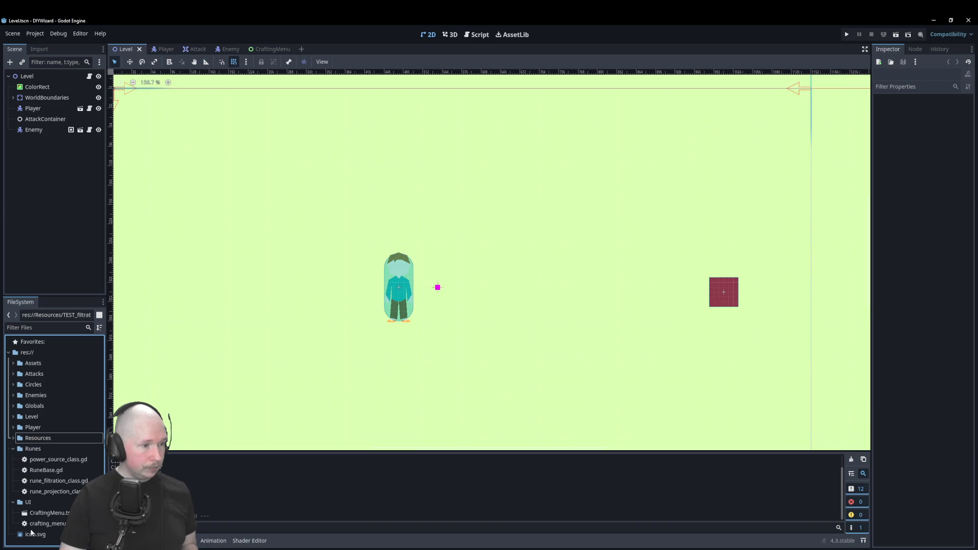
{"action": "mouse_move", "coordinate": [67, 514]}
{"action": "left_mouse_down"}
{"action": "mouse_move", "coordinate": [316, 184]}
{"action": "mouse_move", "coordinate": [262, 100]}
{"action": "mouse_move", "coordinate": [211, 92]}
{"action": "left_mouse_up"}
{"action": "scroll", "coordinate": [366, 252], "scroll_direction": "down", "scroll_amount": 1}
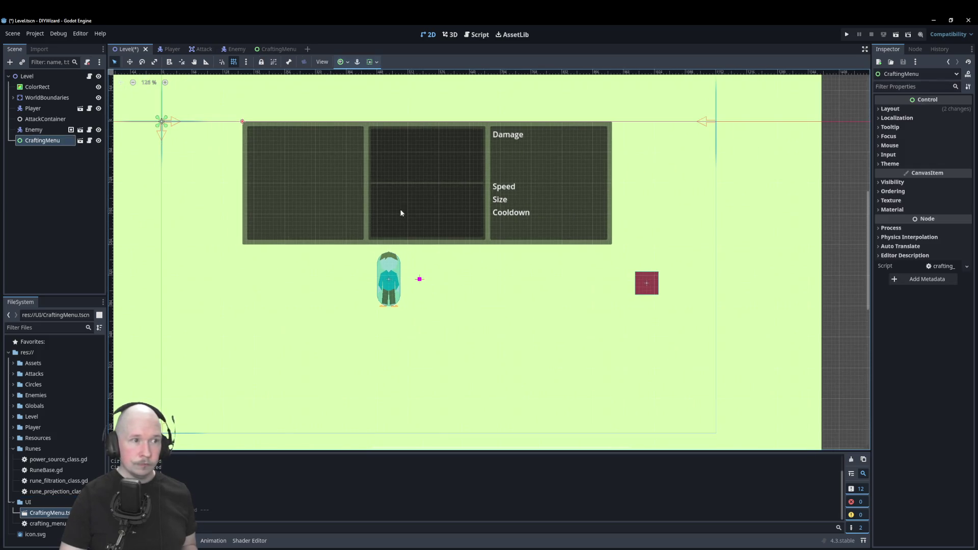
{"action": "left_click_drag", "start_coordinate": [245, 133], "coordinate": [256, 134]}
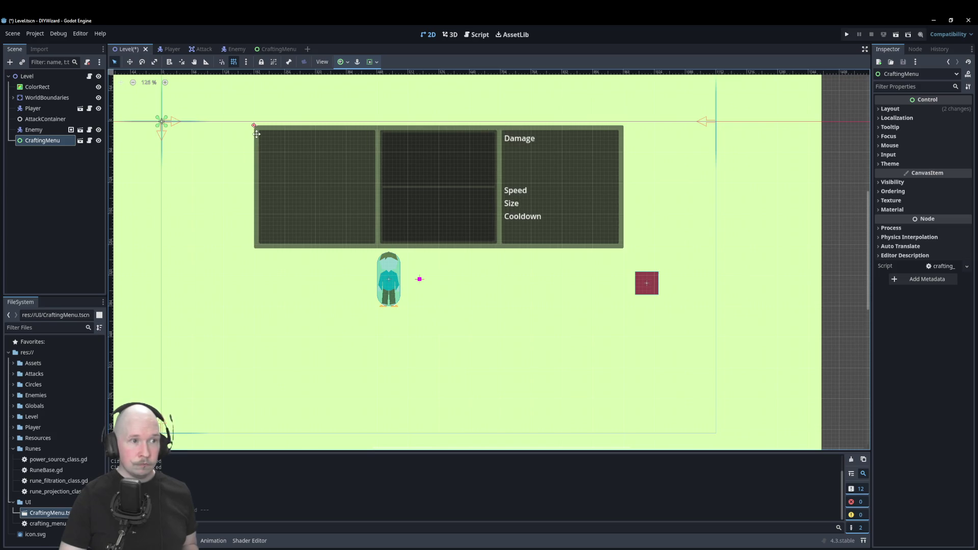
{"action": "left_click_drag", "start_coordinate": [257, 133], "coordinate": [257, 133]}
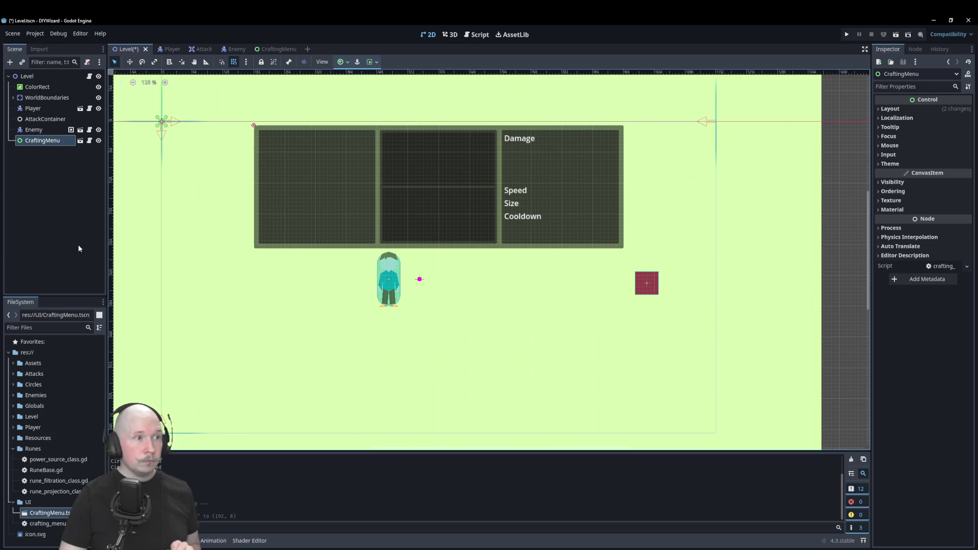
{"action": "key", "text": "ctrl+s"}
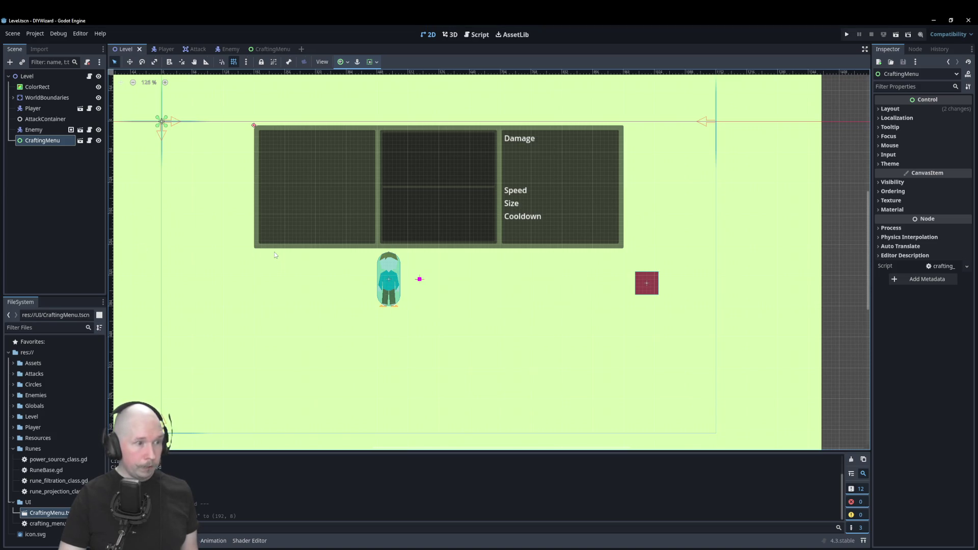
{"action": "key", "text": "F5"}
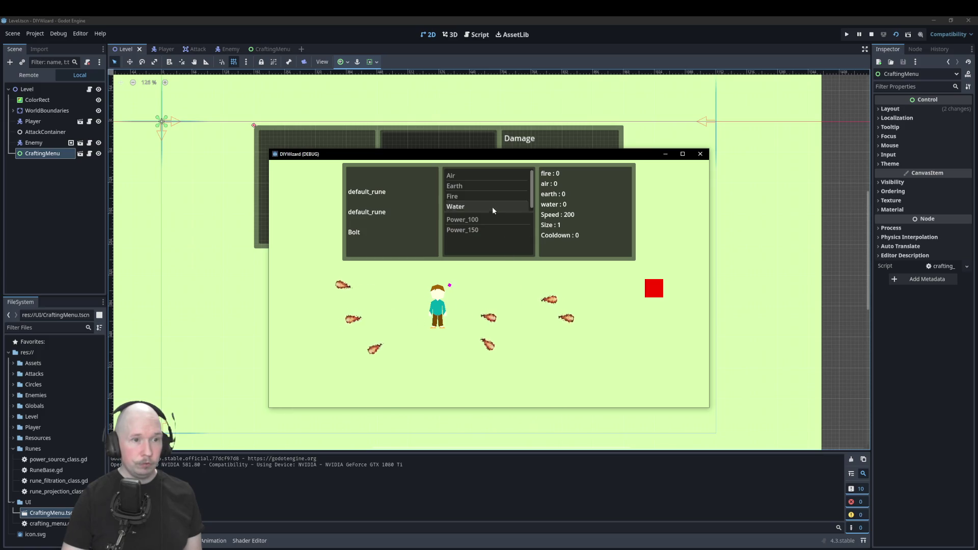
Step: Try Fire and Water runes with Power_100 and Power_150 in the crafting panel, then close the game
{"action": "left_click", "coordinate": [473, 196]}
{"action": "left_click", "coordinate": [465, 220]}
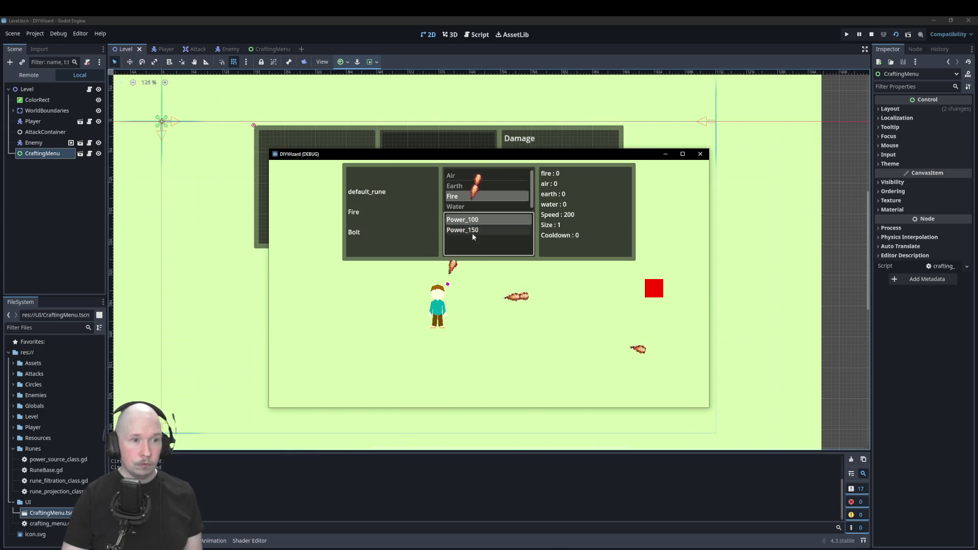
{"action": "left_click", "coordinate": [479, 230]}
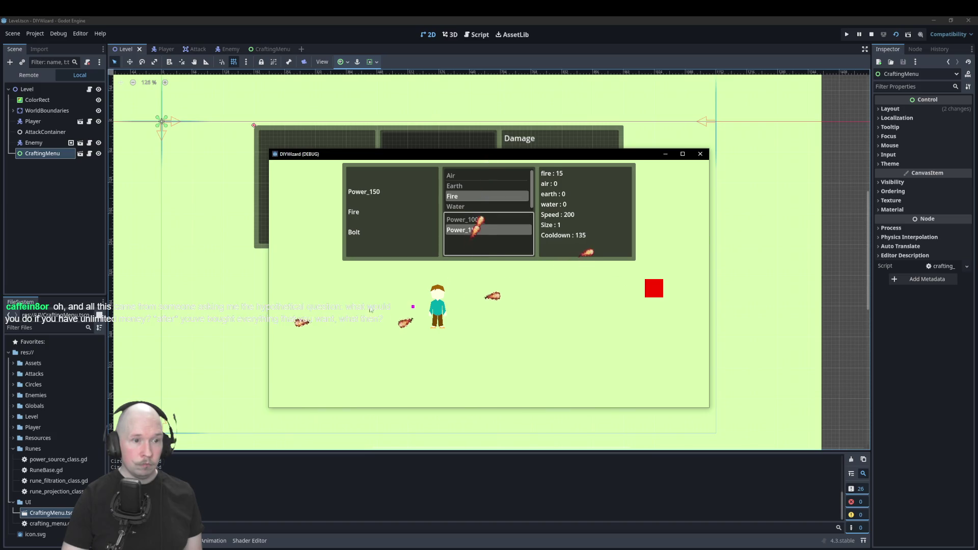
{"action": "left_click", "coordinate": [464, 185]}
{"action": "left_click", "coordinate": [484, 207]}
{"action": "left_click", "coordinate": [479, 220]}
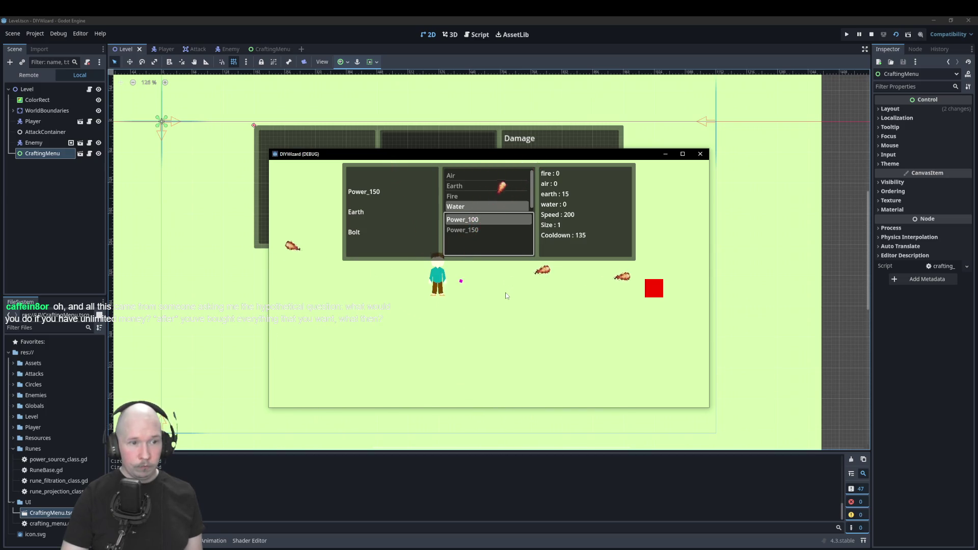
{"action": "left_click", "coordinate": [700, 154]}
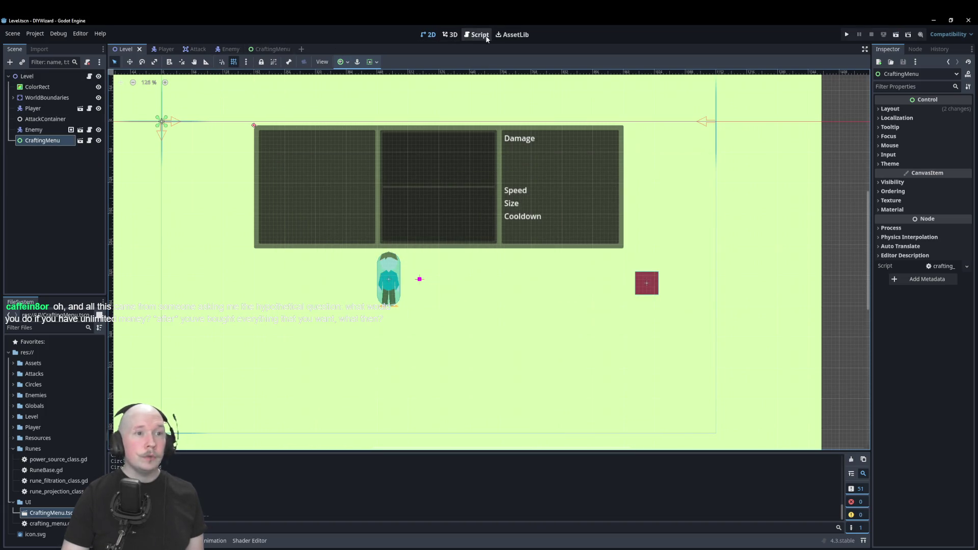
Step: Delete the print("Circle Calculated") line from check_circle in circle_base.gd
{"action": "left_click", "coordinate": [477, 35]}
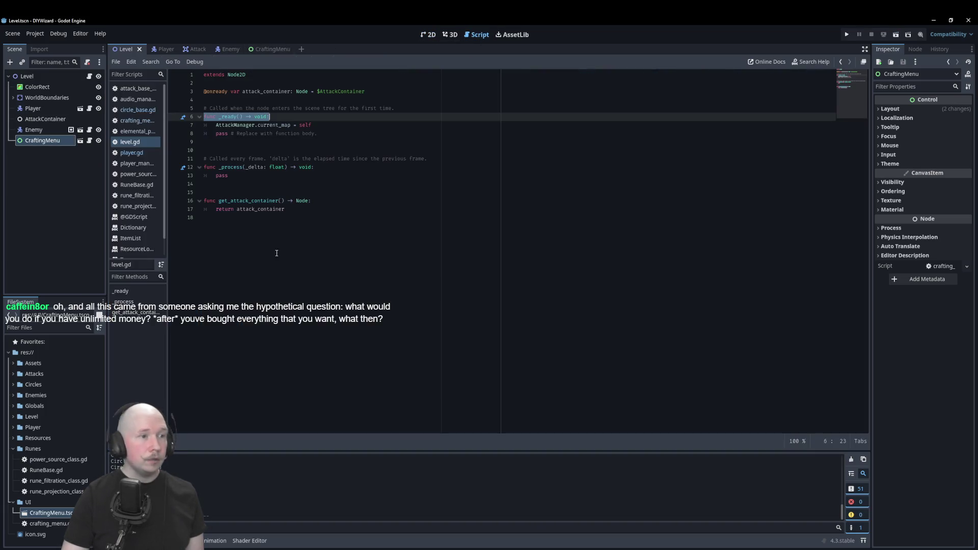
{"action": "left_click", "coordinate": [138, 110]}
{"action": "left_click", "coordinate": [222, 191]}
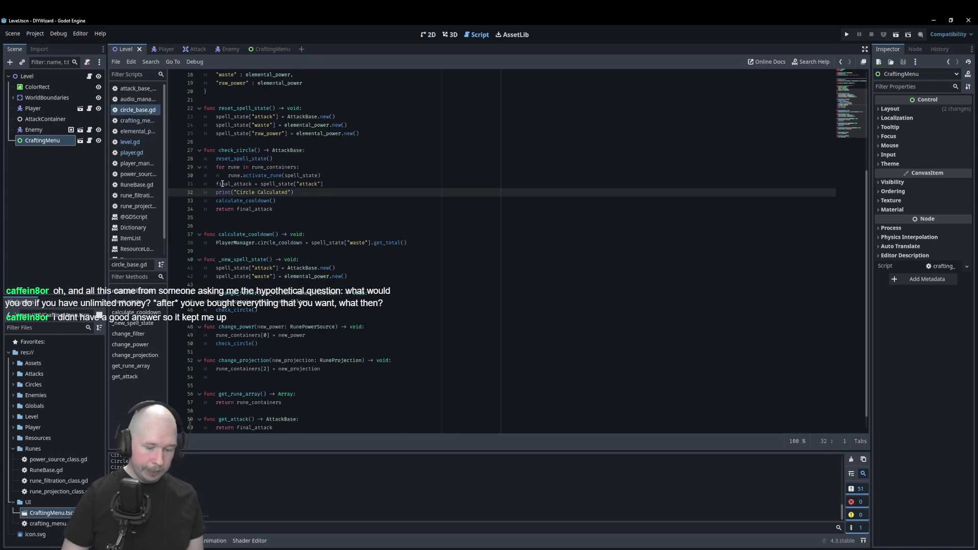
{"action": "key", "text": "shift+End"}
{"action": "key", "text": "Delete"}
{"action": "key", "text": "BackSpace"}
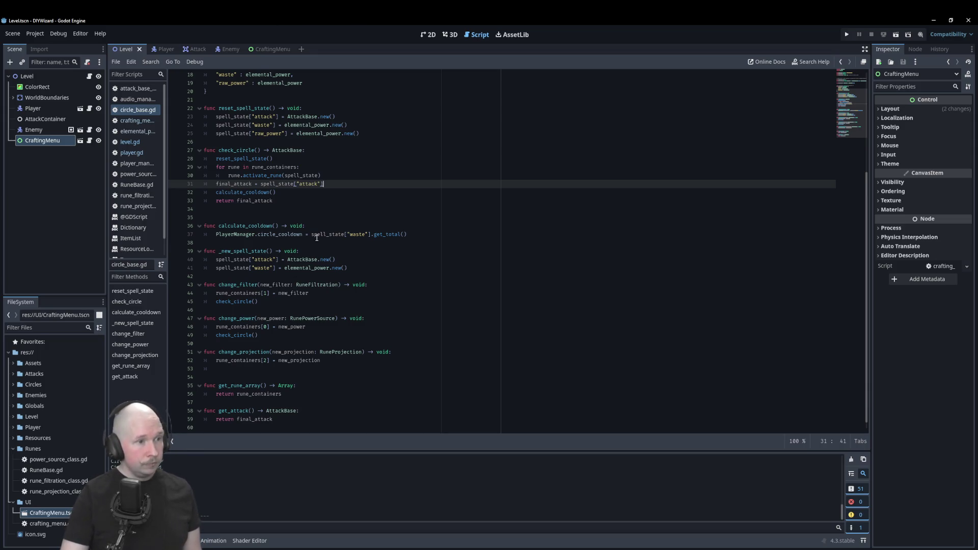
Step: Insert a blank line above func check_circle
{"action": "left_click", "coordinate": [239, 145]}
{"action": "key", "text": "Return"}
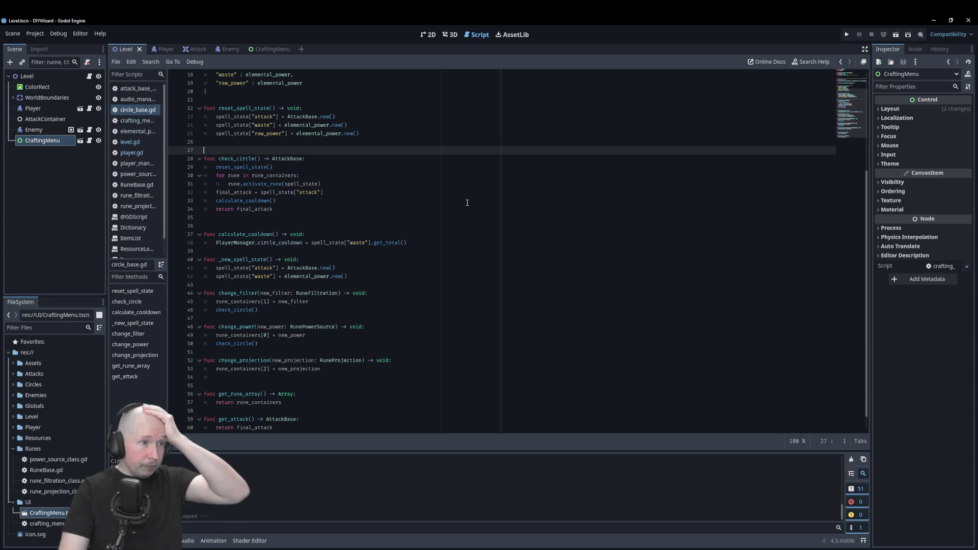
{"action": "scroll", "coordinate": [316, 243], "scroll_direction": "up", "scroll_amount": 4}
{"action": "scroll", "coordinate": [316, 243], "scroll_direction": "up", "scroll_amount": 2}
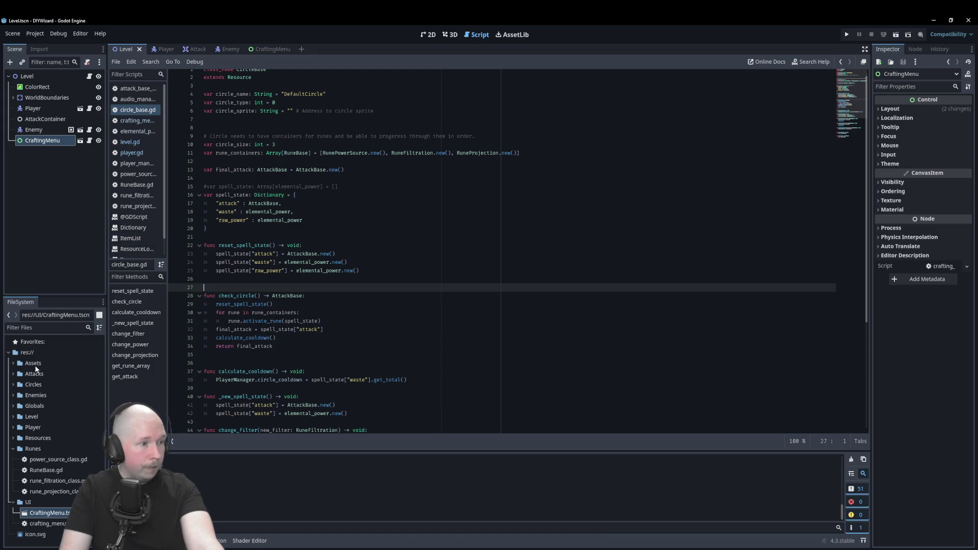
Step: Collapse the Runes and UI folders, expand Globals, and open attack_manager.gd
{"action": "left_click", "coordinate": [13, 449]}
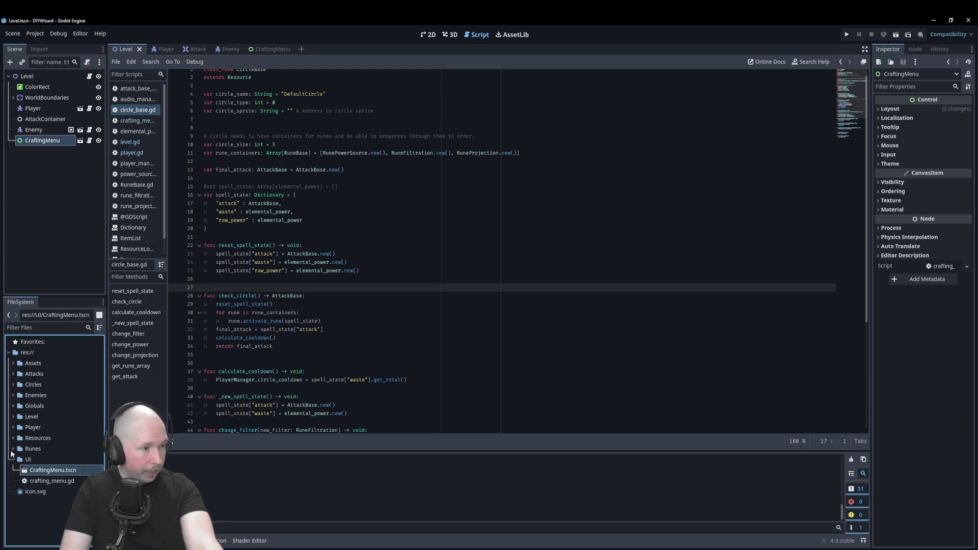
{"action": "left_click", "coordinate": [13, 459]}
{"action": "left_click", "coordinate": [13, 377]}
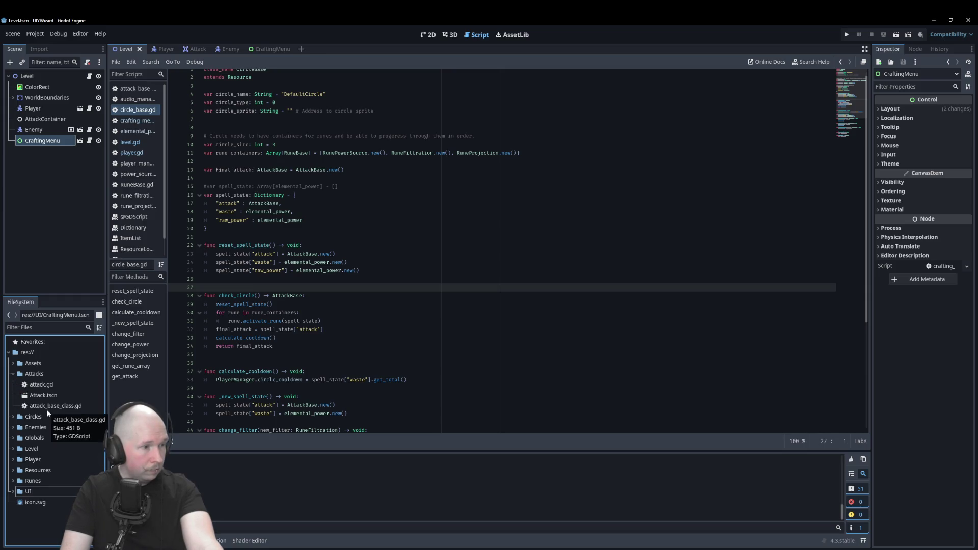
{"action": "left_click", "coordinate": [13, 374]}
{"action": "left_click", "coordinate": [12, 406]}
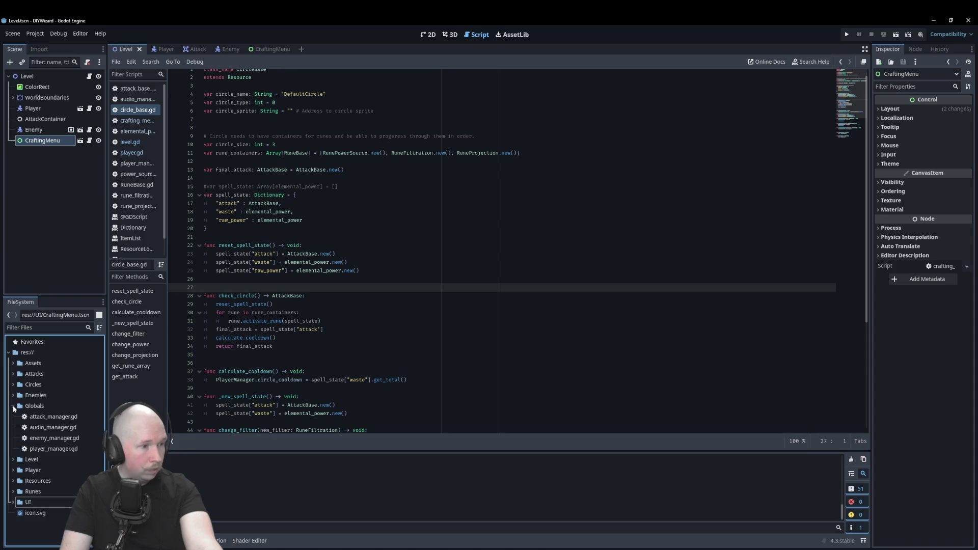
{"action": "double_click", "coordinate": [51, 416]}
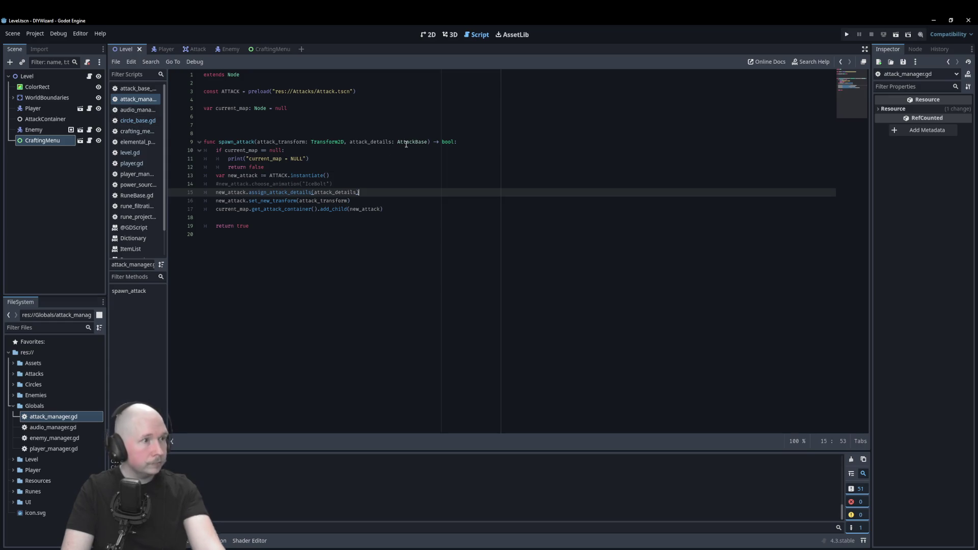
Step: Open attack_base_class.gd to view AttackBase's Firebolt animation, damage, speed 200.0 and size 1.0
{"action": "left_click", "coordinate": [145, 90]}
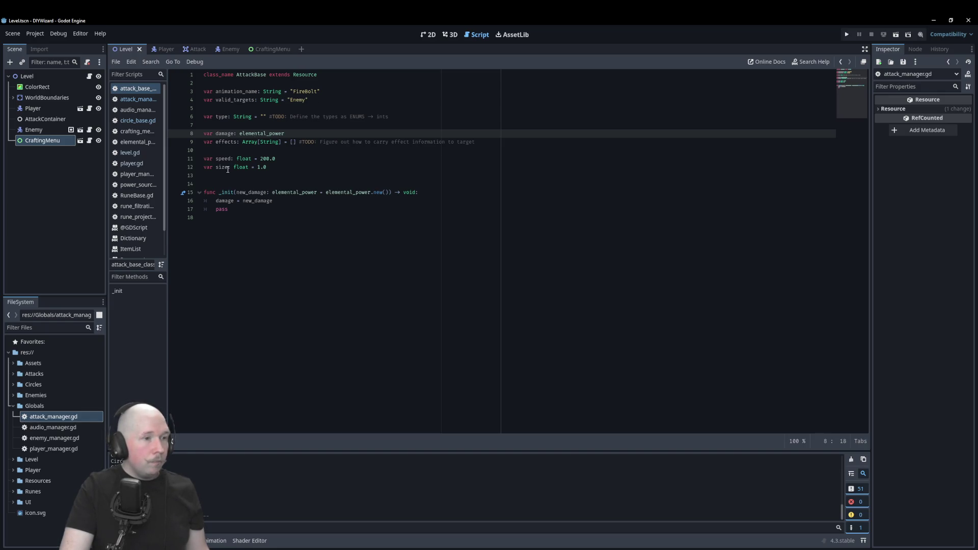
{"action": "left_click", "coordinate": [291, 236]}
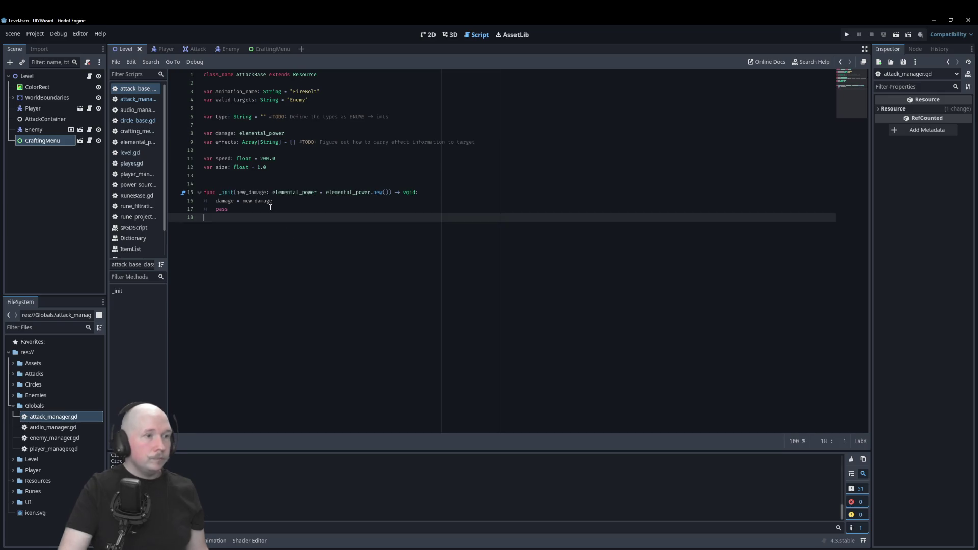